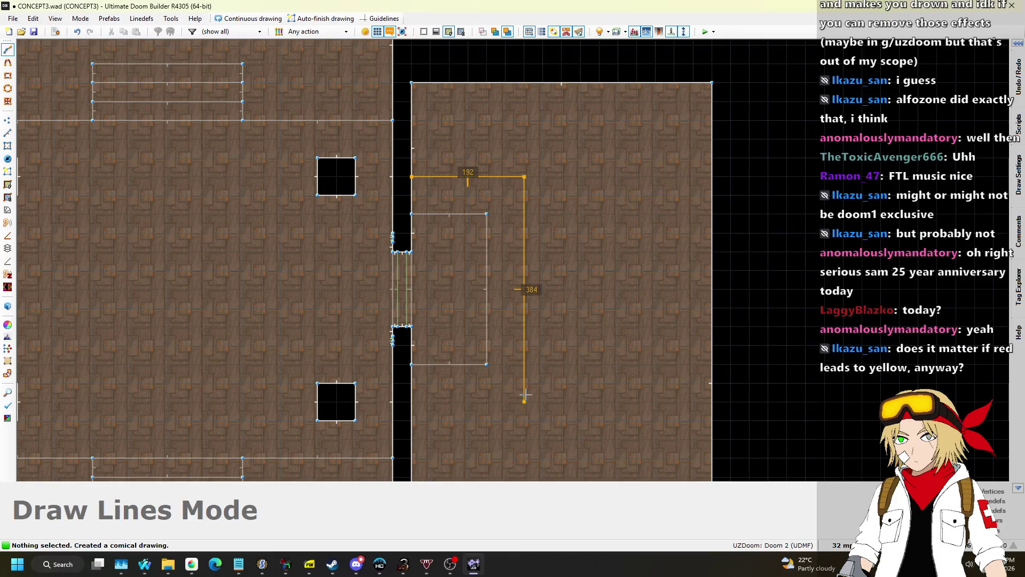
# Close the 192x384 sector beside the doorway and bevel its top-right corner
pyautogui.click(411, 401)
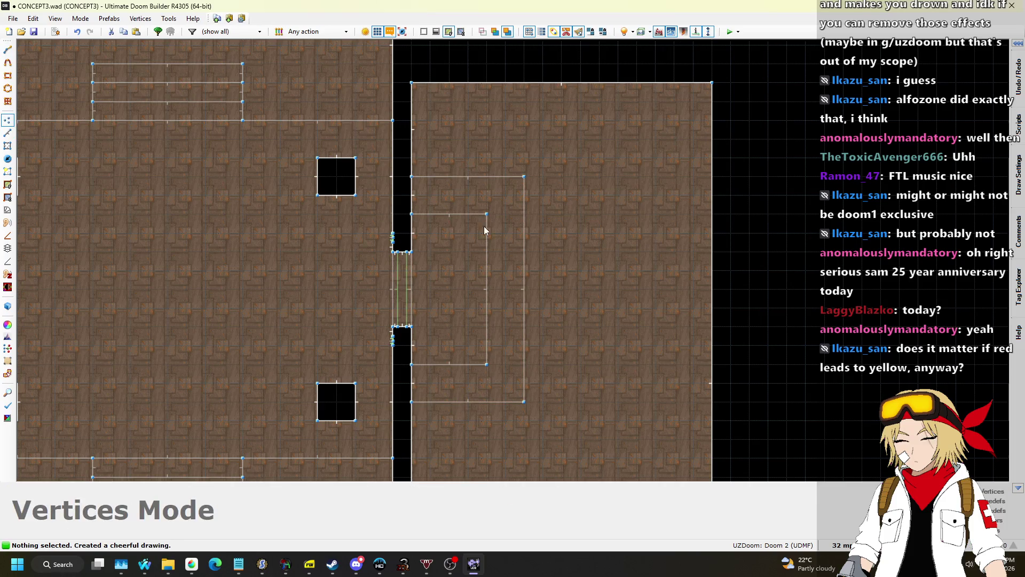
pyautogui.scroll(4, 475, 223)
pyautogui.moveTo(499, 202); pyautogui.dragTo(500, 243)
pyautogui.scroll(-5, 497, 267)
pyautogui.scroll(5, 498, 361)
# Add a vertex and pull the bottom-right corner inward to bevel it at 45°
pyautogui.press('Insert')
pyautogui.moveTo(505, 401); pyautogui.dragTo(464, 401)
pyautogui.scroll(-1, 553, 235)
pyautogui.scroll(1, 579, 373)
pyautogui.moveTo(581, 435); pyautogui.dragTo(511, 439)
pyautogui.scroll(-2, 510, 439)
pyautogui.scroll(2, 546, 191)
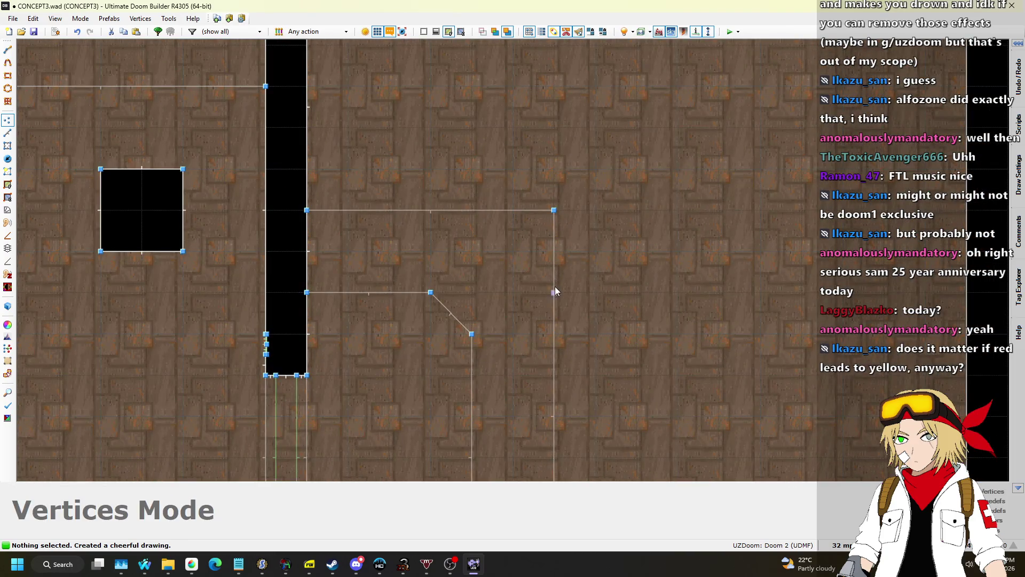
pyautogui.scroll(-3, 578, 160)
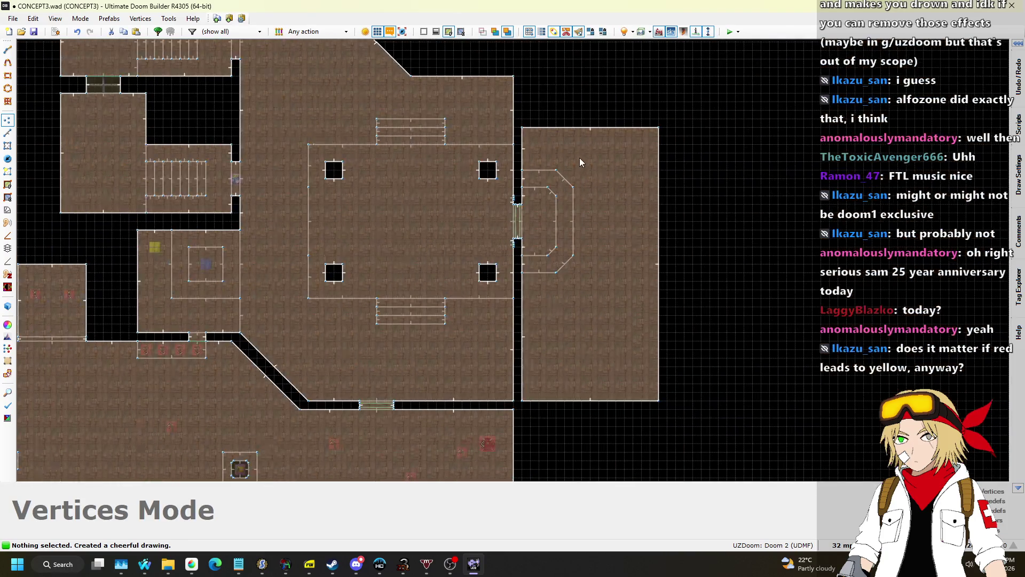
pyautogui.scroll(2, 606, 190)
# In 3D view, sink the side room's floor below the new walkway
pyautogui.press('w')
pyautogui.press('s')
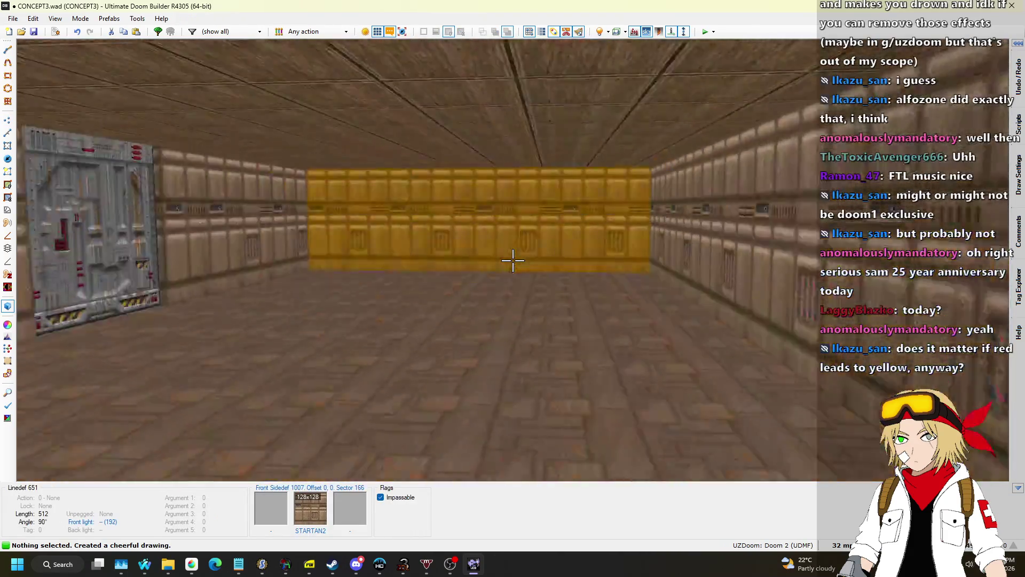
pyautogui.scroll(-1, 512, 260)
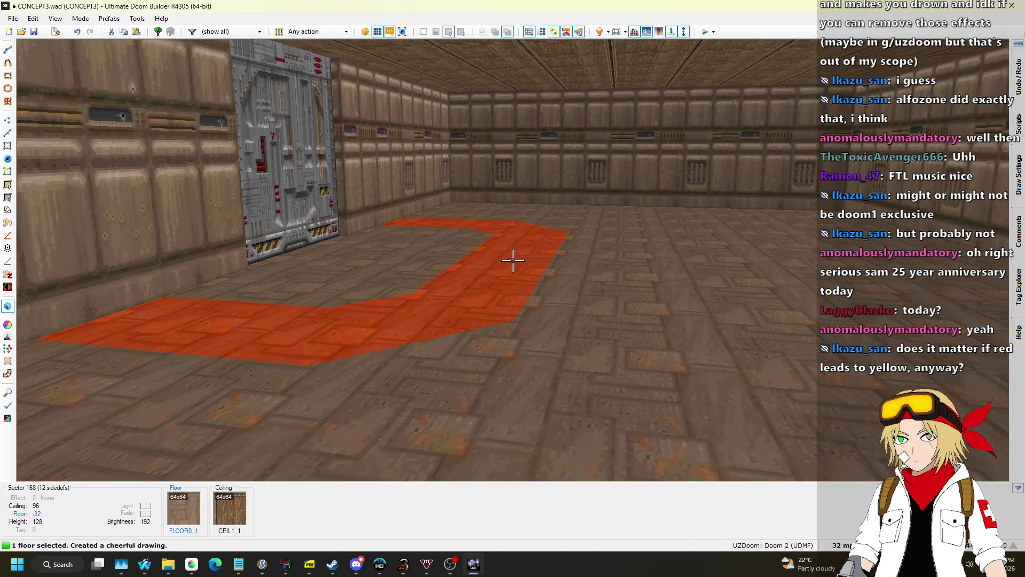
pyautogui.scroll(-1, 512, 260)
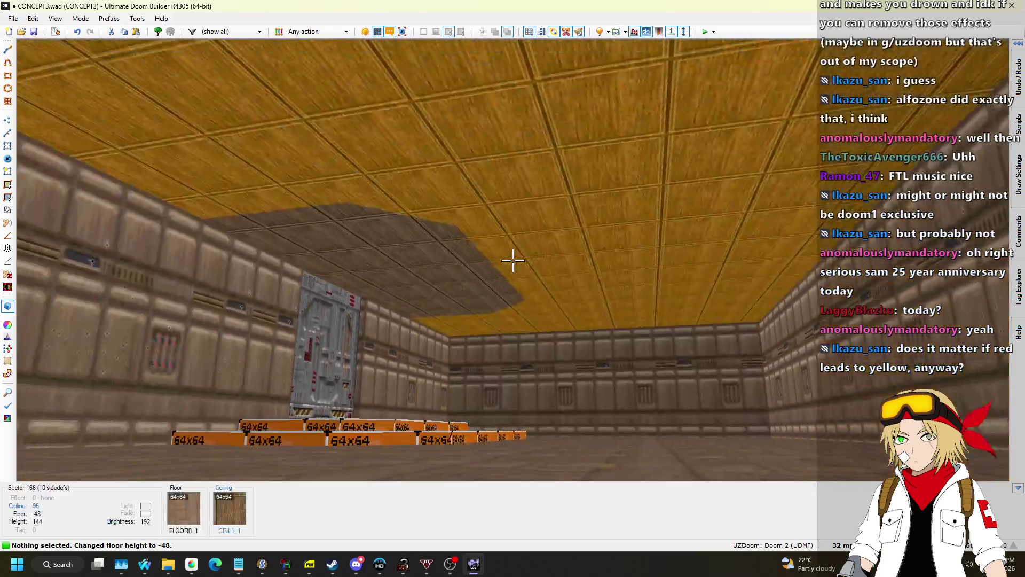
# Raise the side room and walkway ceilings up to height 384
pyautogui.click(512, 260)
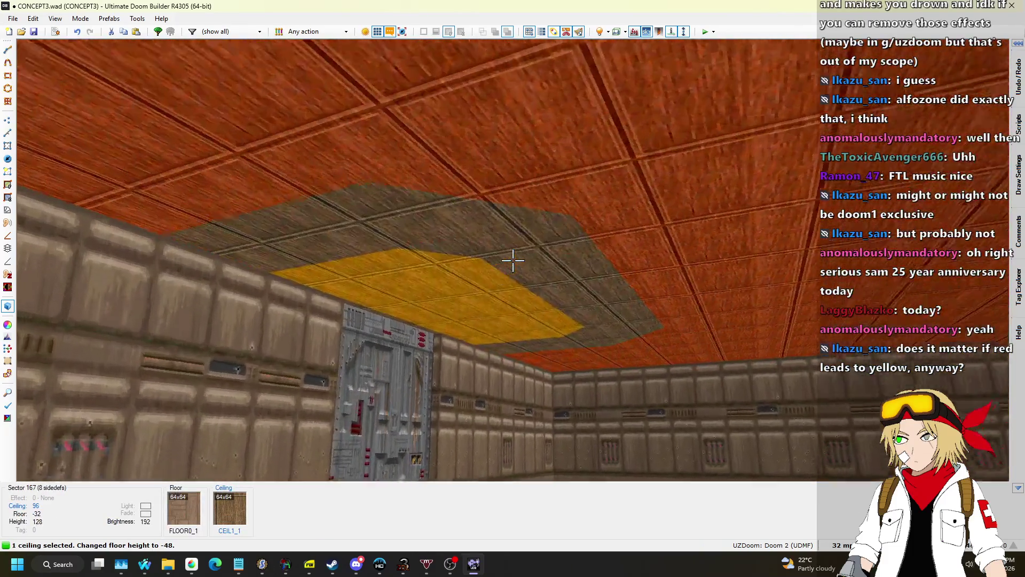
pyautogui.click(512, 260)
pyautogui.scroll(1, 513, 260)
pyautogui.scroll(7, 512, 260)
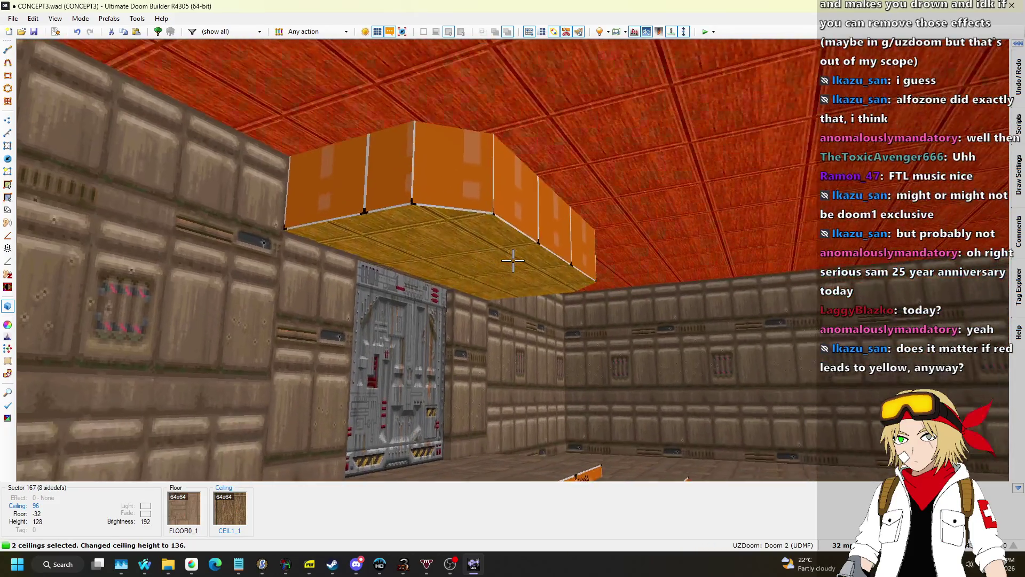
pyautogui.scroll(8, 513, 260)
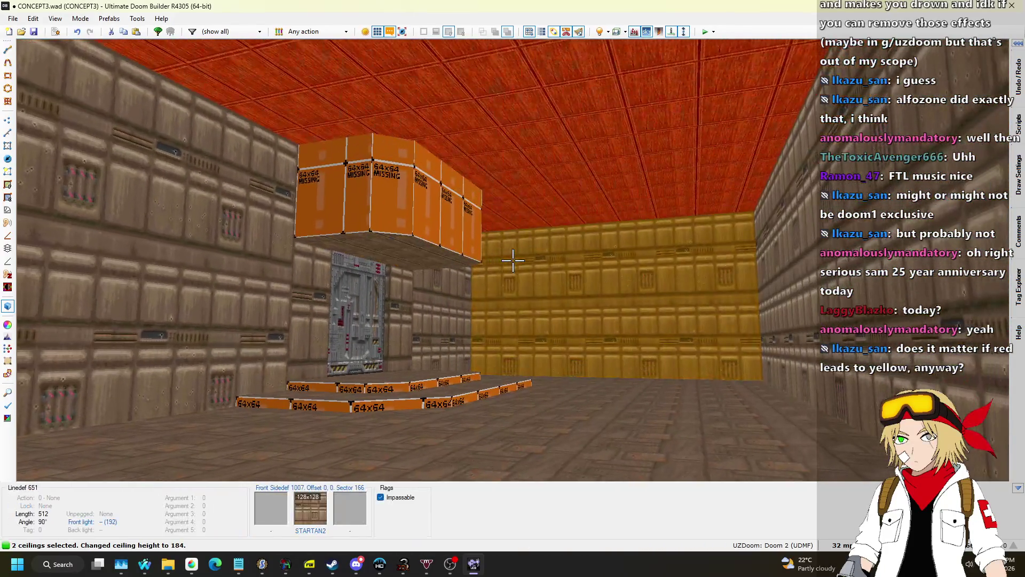
pyautogui.press('Escape')
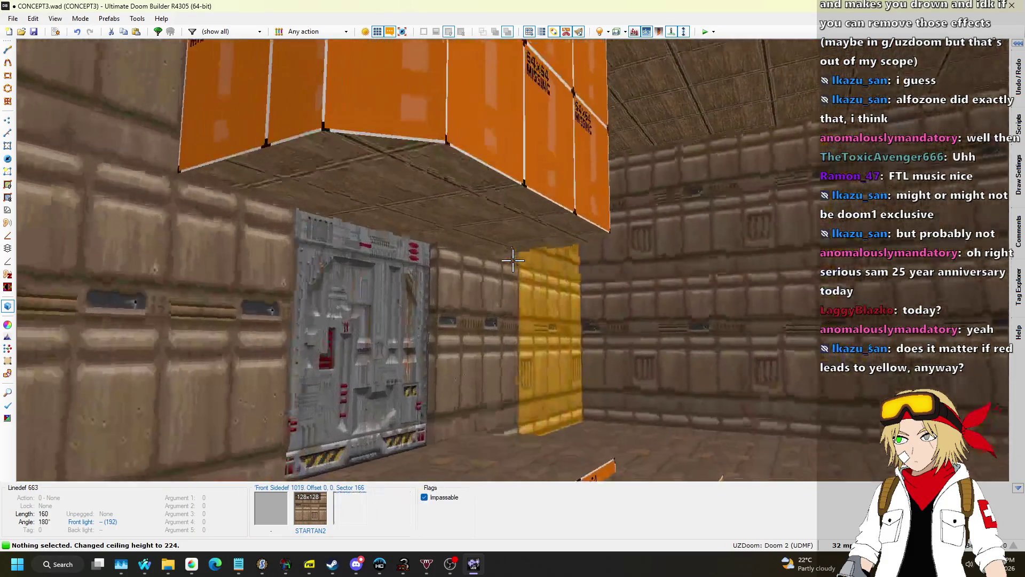
pyautogui.click(513, 260)
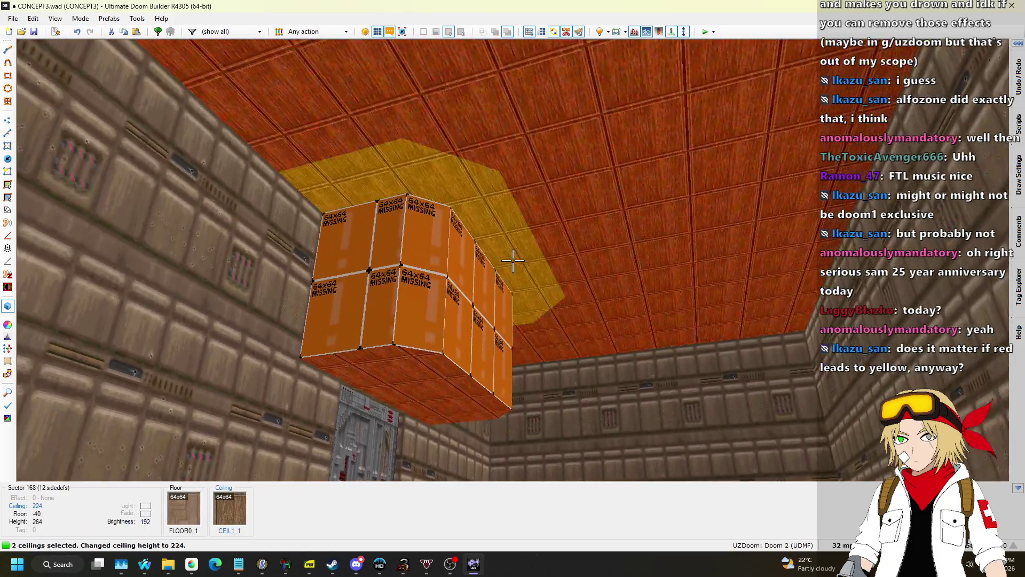
pyautogui.click(513, 260)
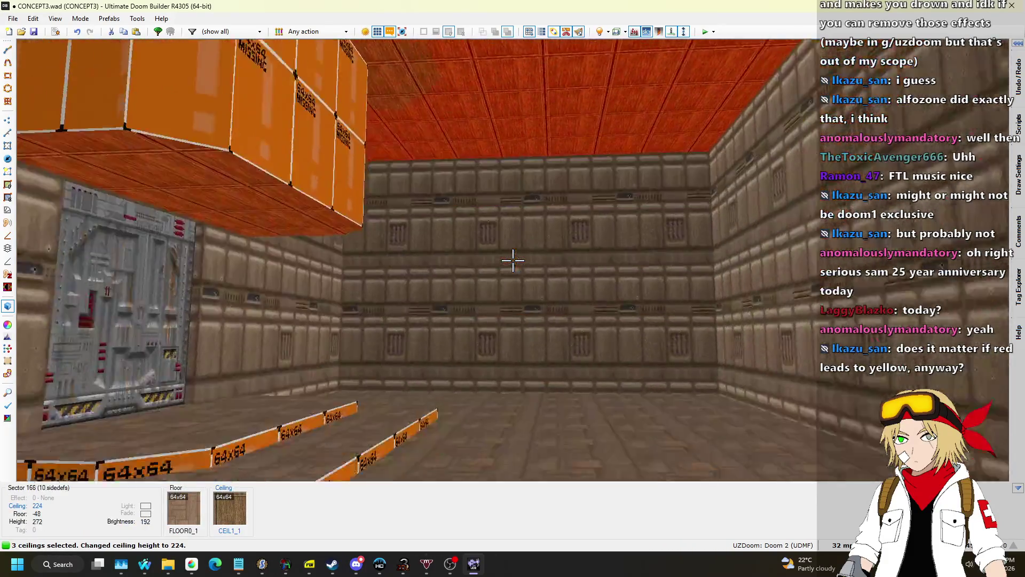
pyautogui.scroll(7, 513, 260)
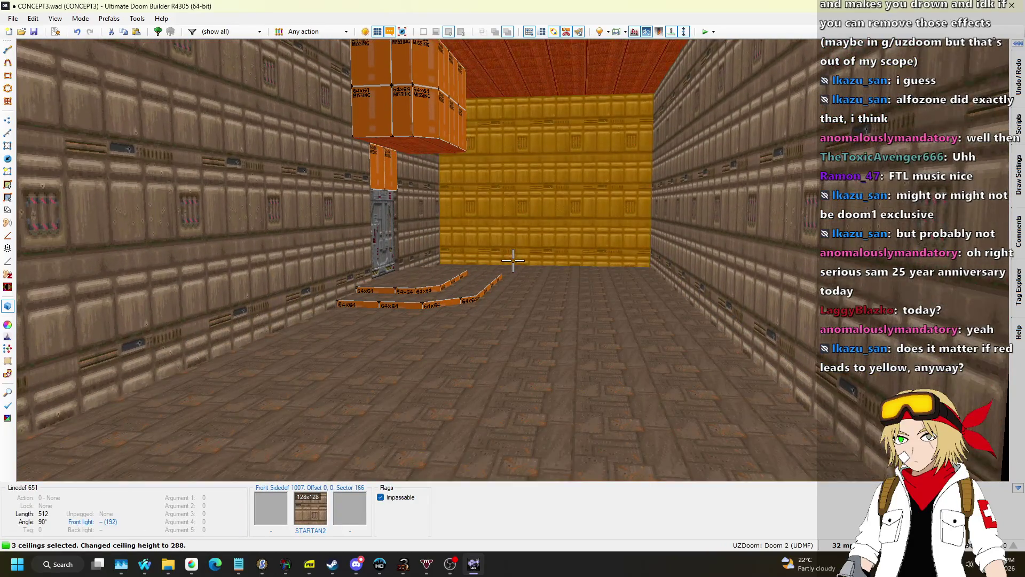
pyautogui.press('Escape')
pyautogui.scroll(1, 513, 260)
# Put the F_SKY1 sky flat on both side-room ceilings and STARTAN2 on the new walls
pyautogui.hotkey('ctrl', 'c')
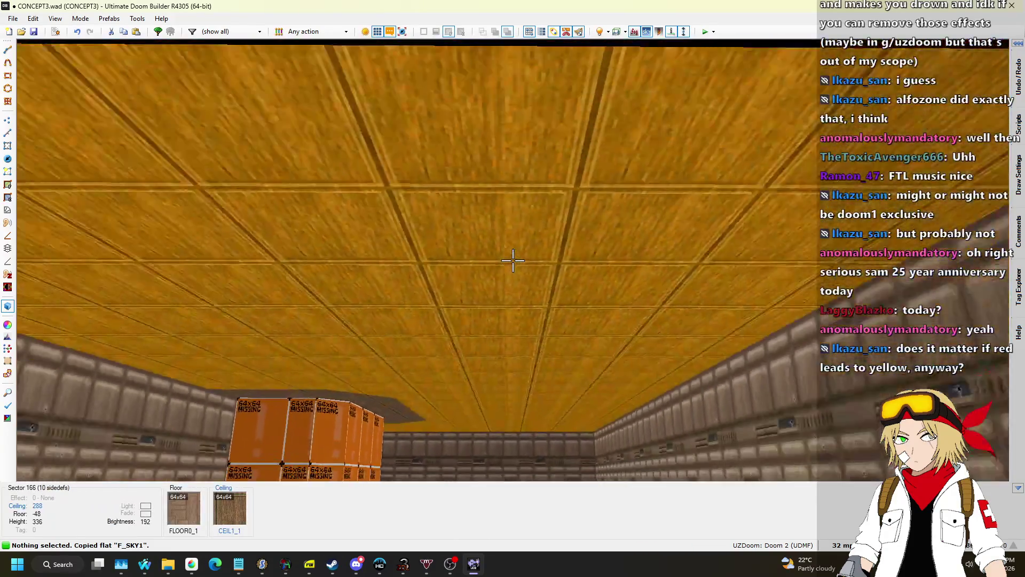
pyautogui.click(512, 260)
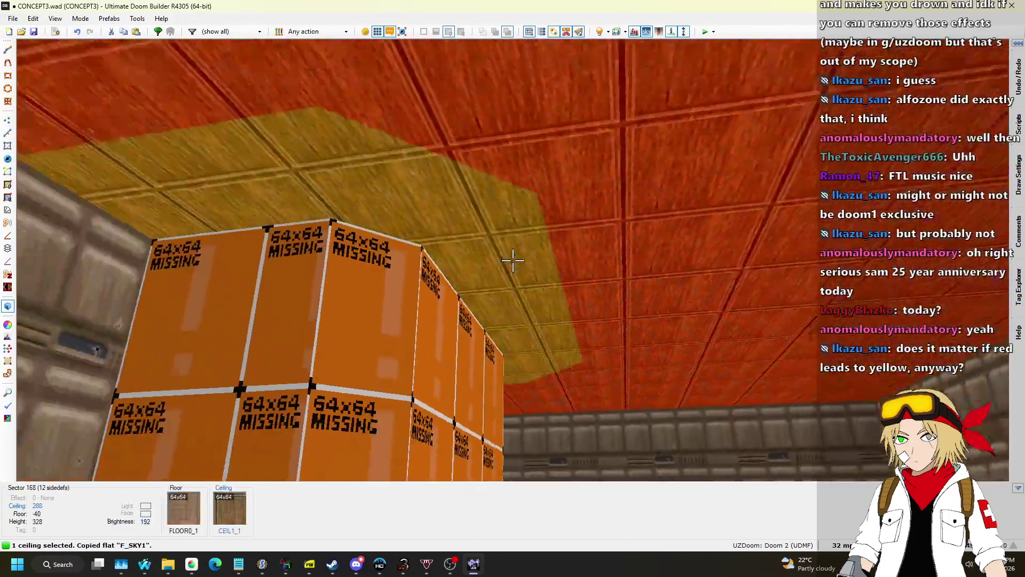
pyautogui.click(513, 260)
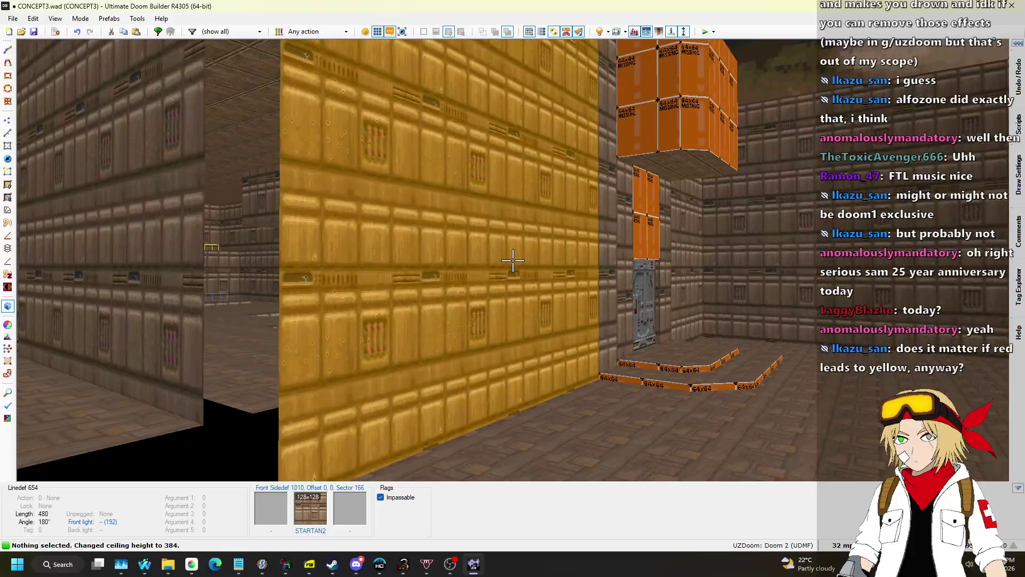
pyautogui.hotkey('ctrl', 'v')
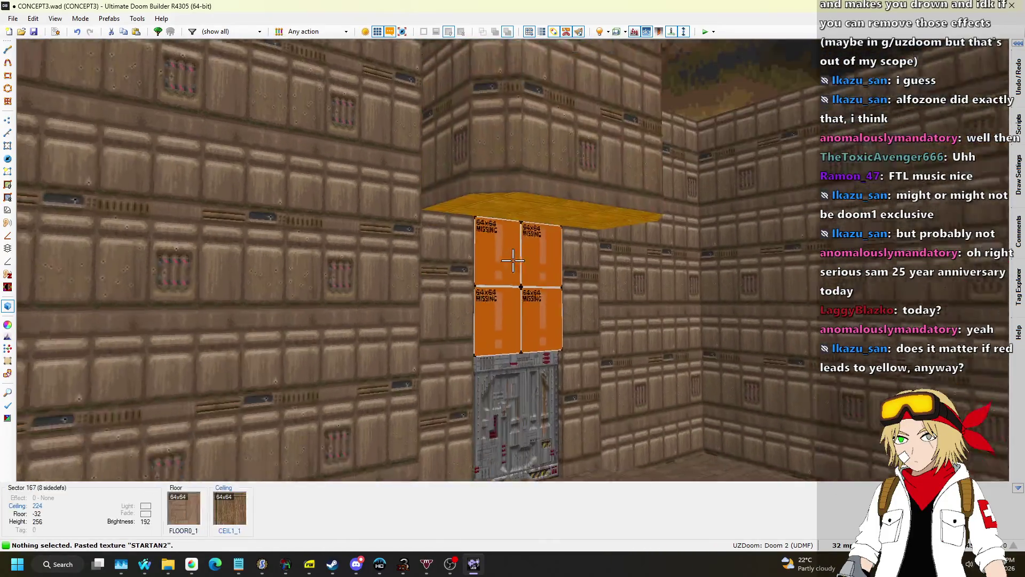
# Drop the side room's yellow floor to -64 and cover it with the stairs' BLOOD1 flat
pyautogui.press('w')
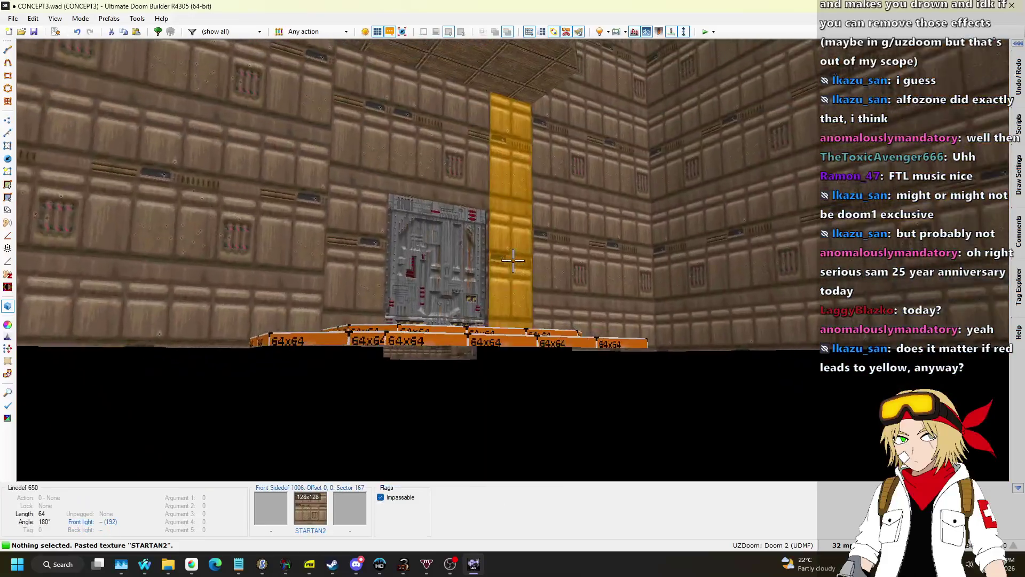
pyautogui.press('s')
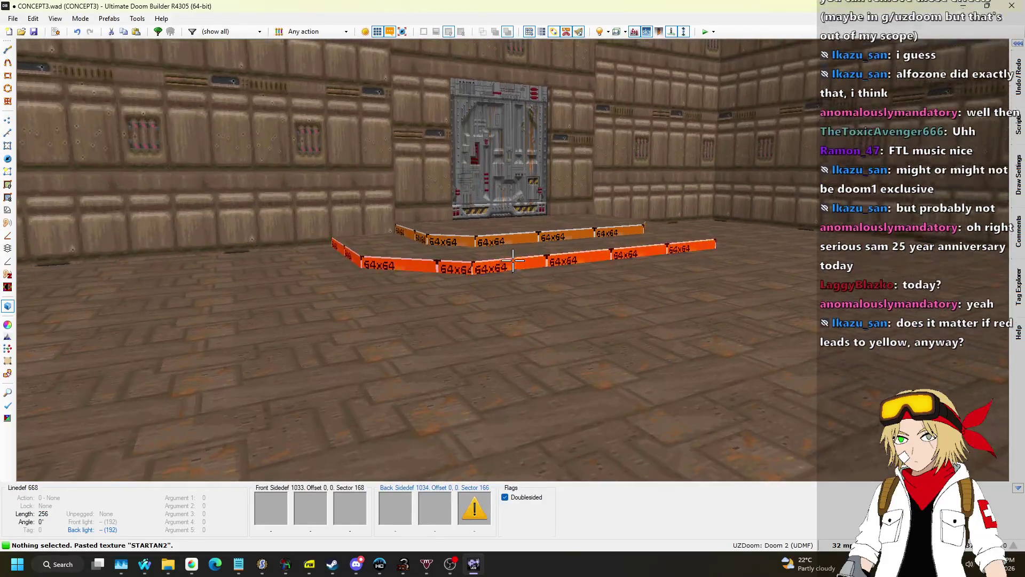
pyautogui.click(512, 261)
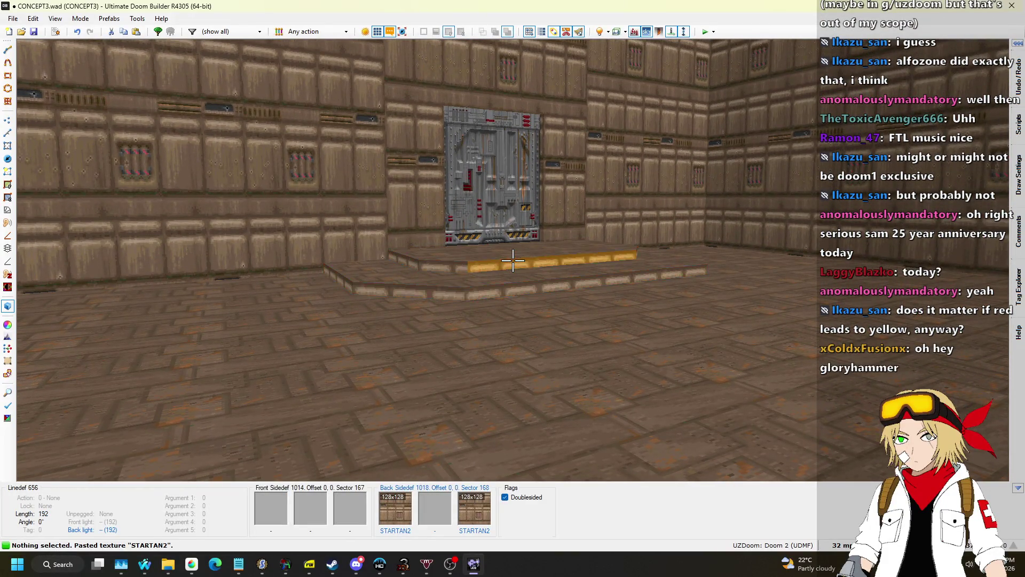
pyautogui.press('q')
pyautogui.press('q')
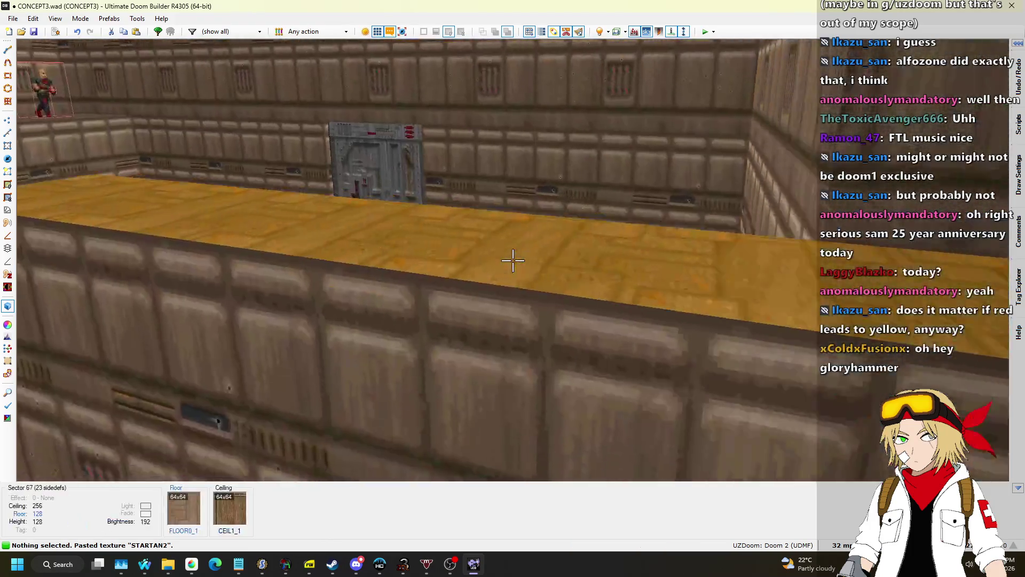
pyautogui.press('w')
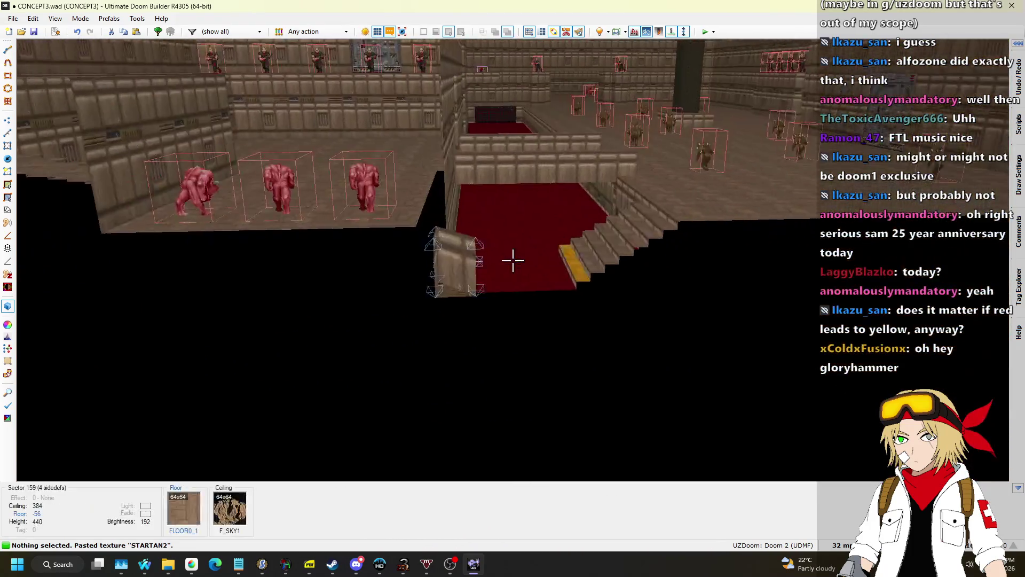
pyautogui.press('s')
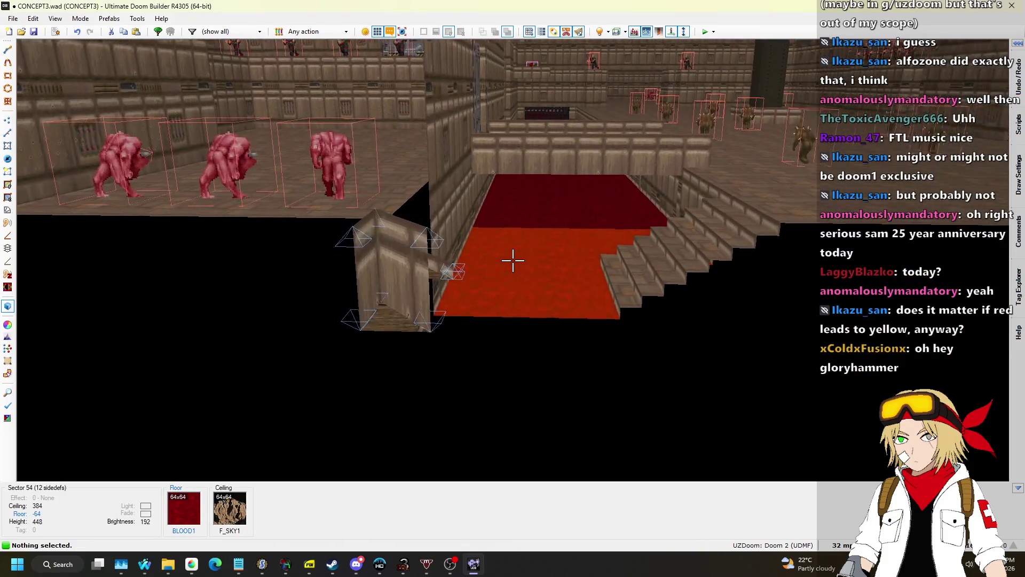
pyautogui.press('w')
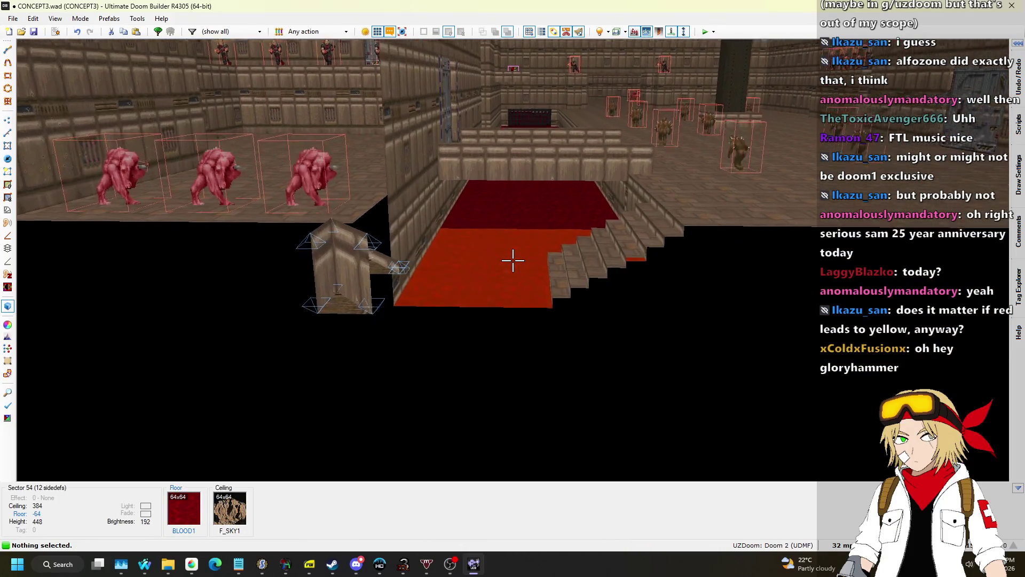
pyautogui.press('w')
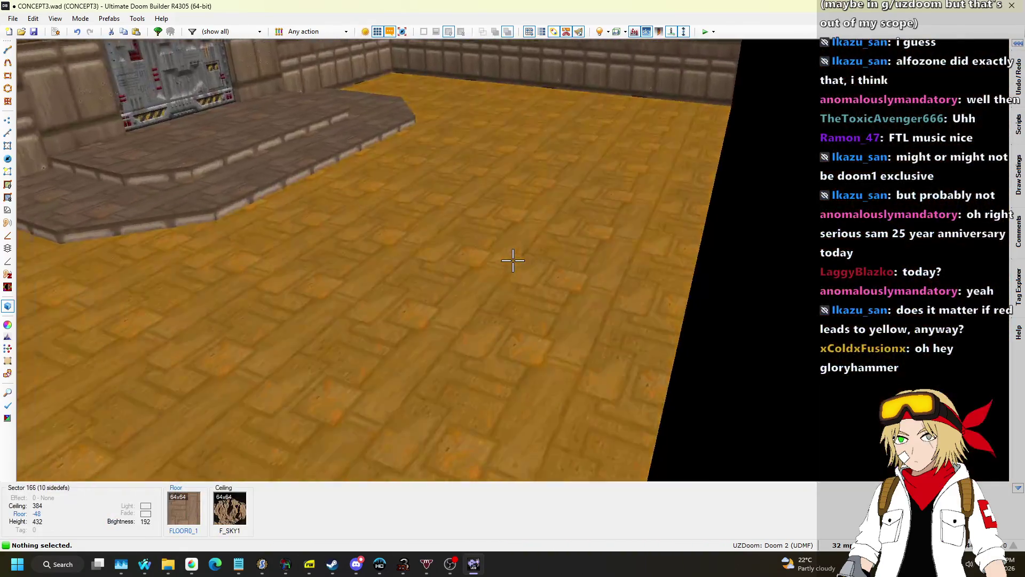
pyautogui.scroll(-2, 512, 260)
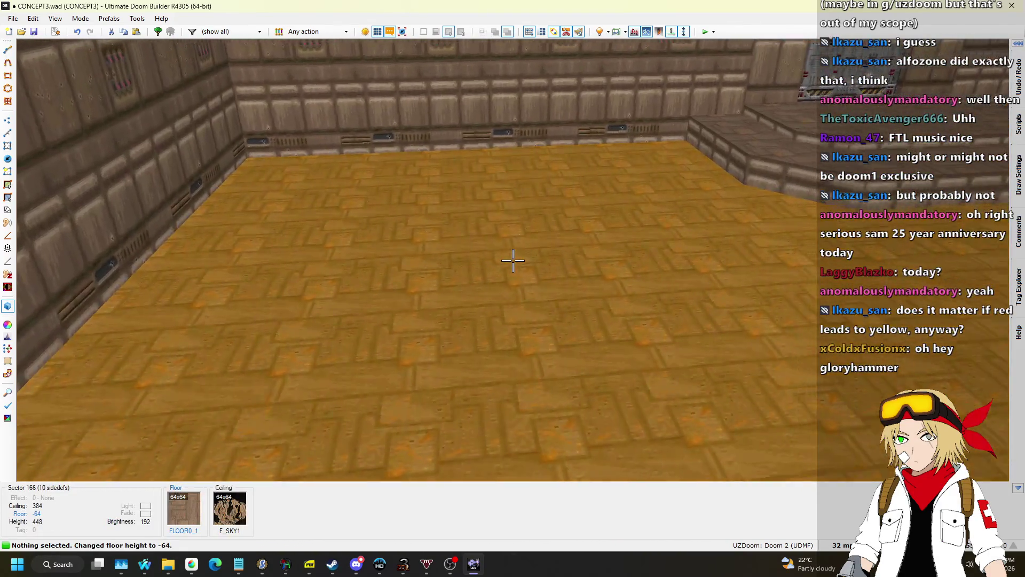
pyautogui.hotkey('ctrl', 'c')
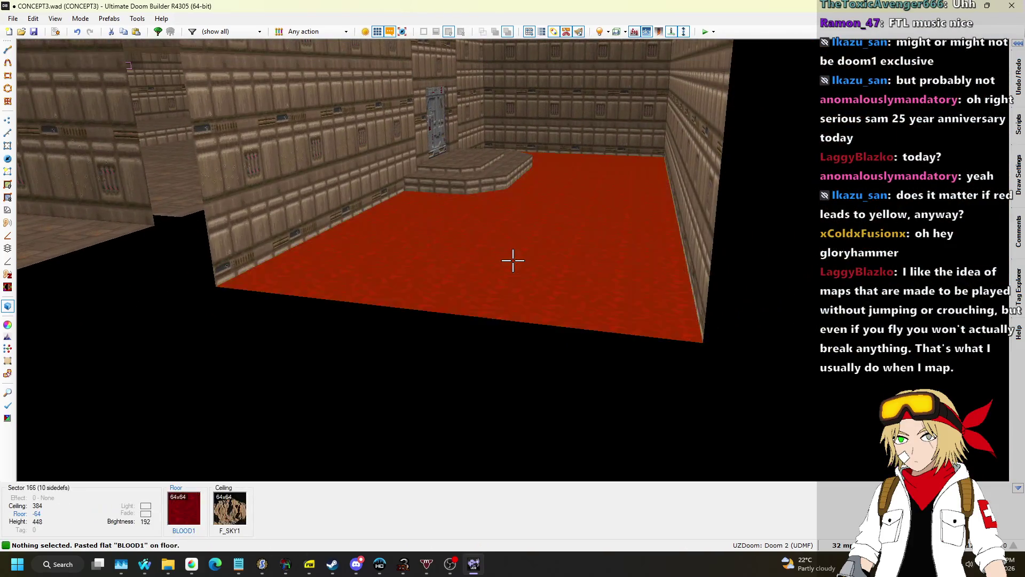
pyautogui.hotkey('ctrl', 'v')
# In 2D Linedefs mode, move the walkway's top line down, its right line left, and the outer bottom line up
pyautogui.press('q')
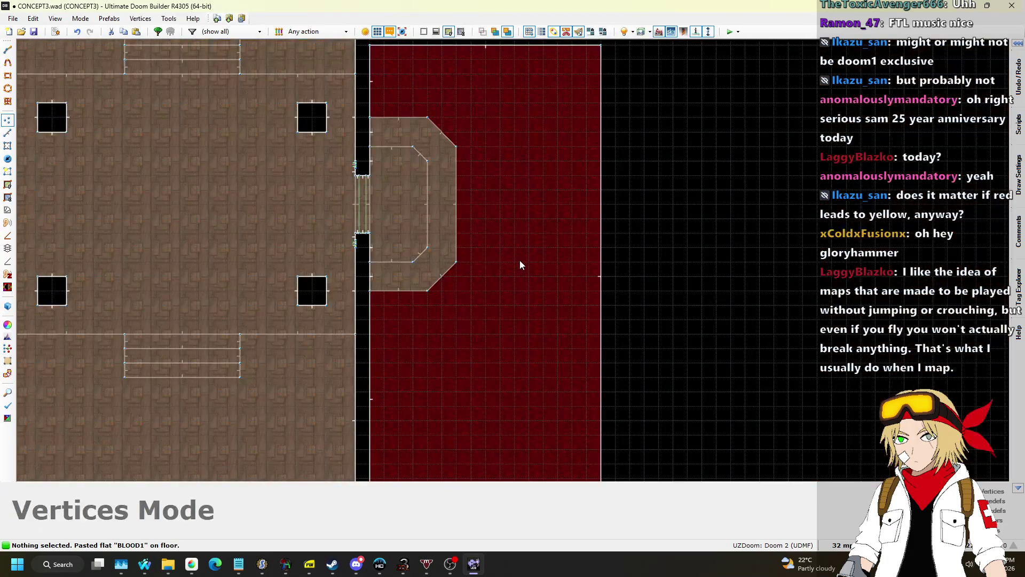
pyautogui.scroll(-1, 543, 315)
pyautogui.scroll(-1, 543, 319)
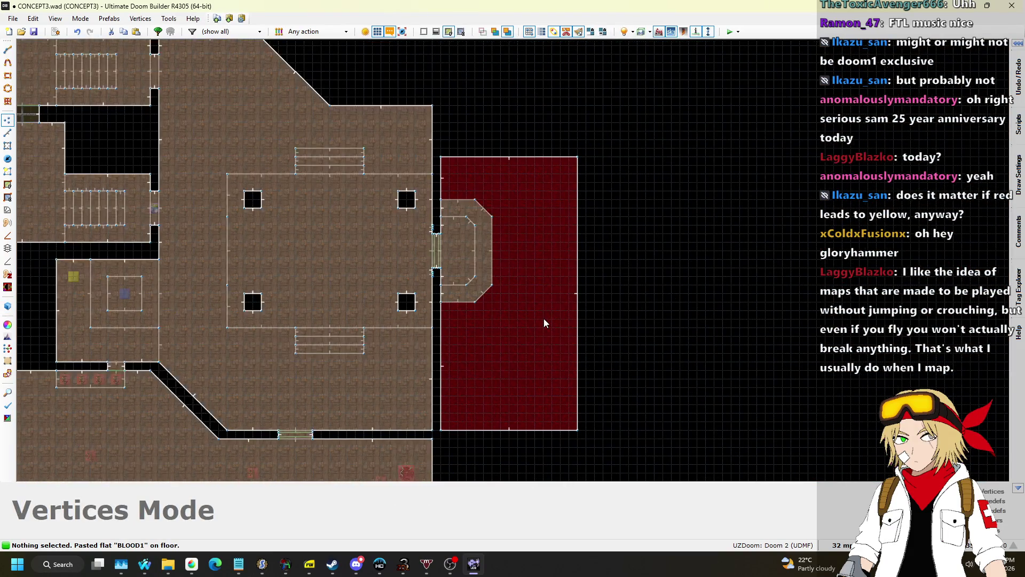
pyautogui.scroll(-1, 544, 315)
pyautogui.scroll(4, 507, 262)
pyautogui.scroll(2, 454, 229)
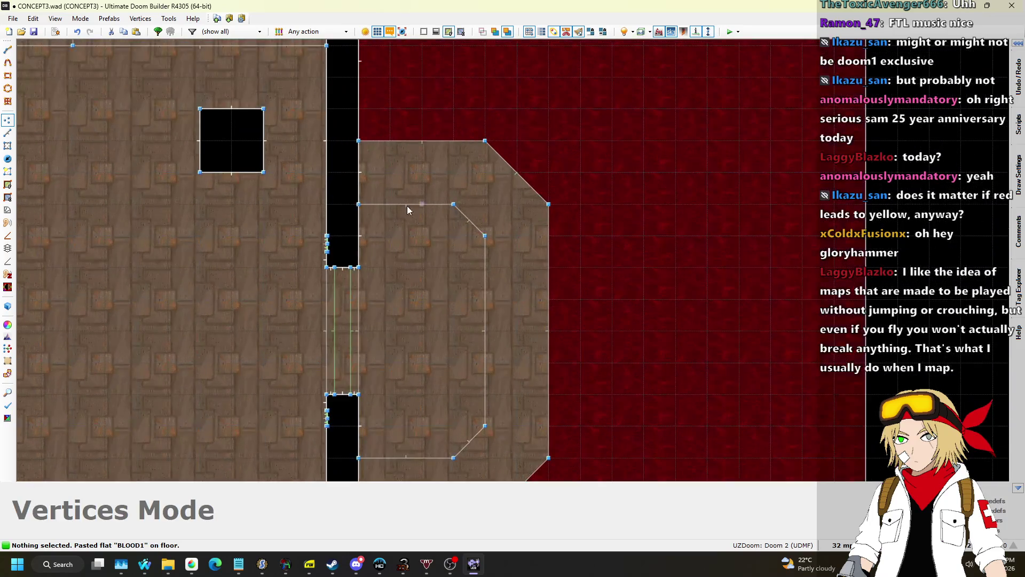
pyautogui.click(11, 138)
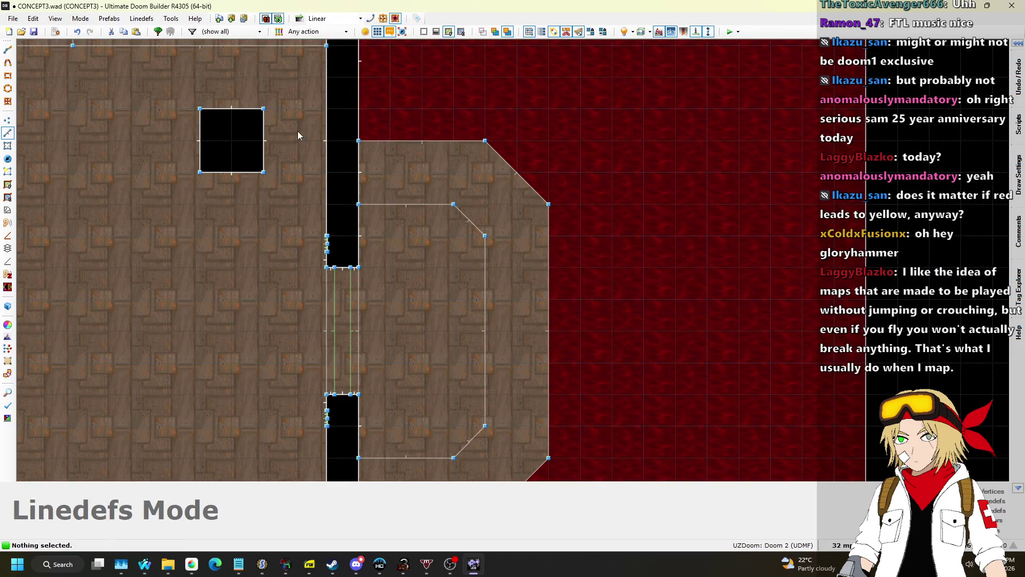
pyautogui.scroll(-1, 374, 133)
pyautogui.scroll(1, 390, 136)
pyautogui.moveTo(386, 150); pyautogui.dragTo(388, 183)
pyautogui.moveTo(527, 222); pyautogui.dragTo(507, 229)
pyautogui.scroll(-1, 515, 175)
pyautogui.moveTo(425, 431); pyautogui.dragTo(425, 406)
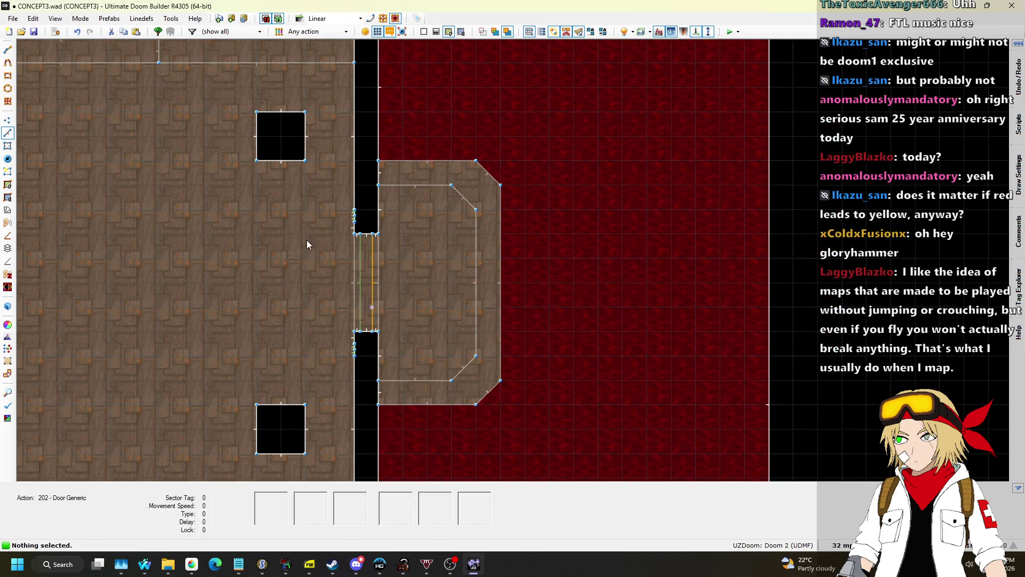
# Start drawing a new outline along the platform's top edge and bevel
pyautogui.click(8, 122)
pyautogui.click(8, 134)
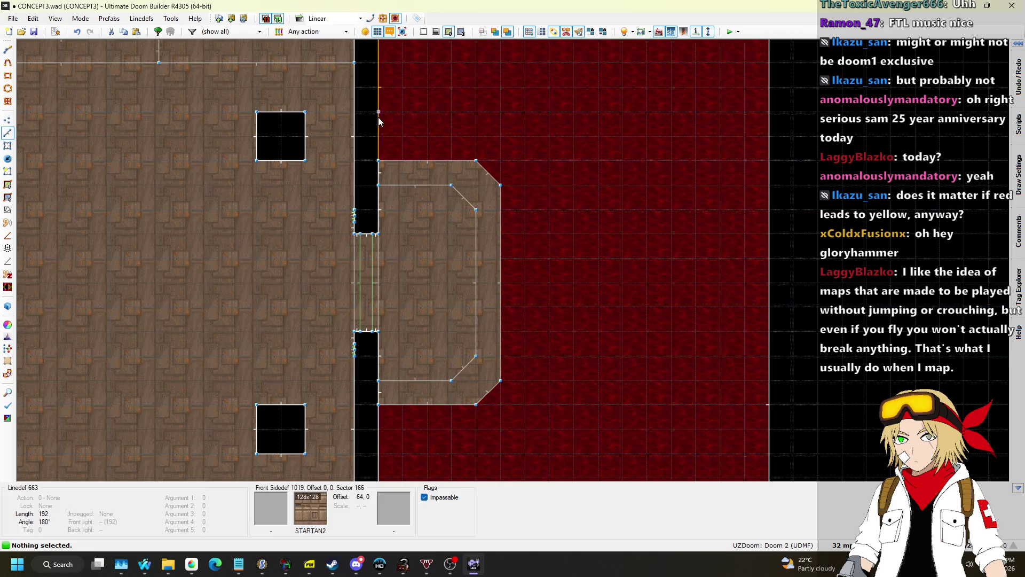
pyautogui.scroll(1, 379, 117)
pyautogui.press('space')
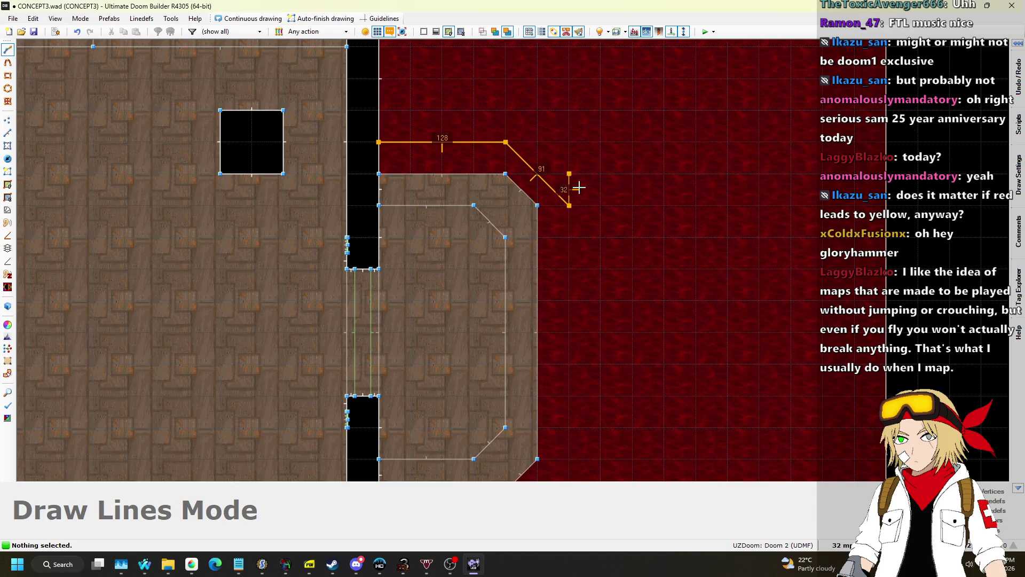
# Close the band outline around the brown platform and set the grid to 16
pyautogui.click(570, 205)
pyautogui.scroll(-1, 574, 315)
pyautogui.scroll(1, 574, 318)
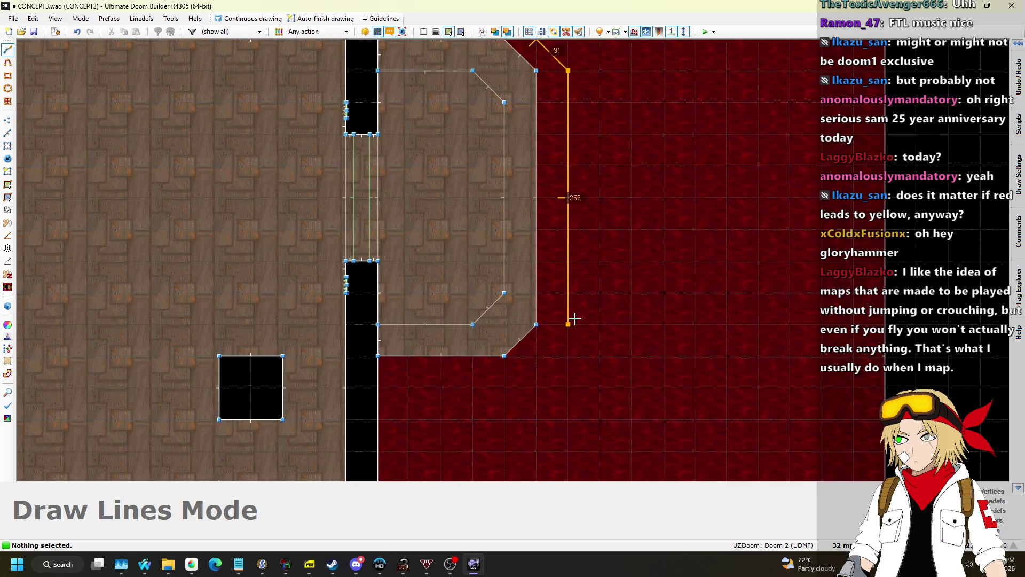
pyautogui.click(378, 388)
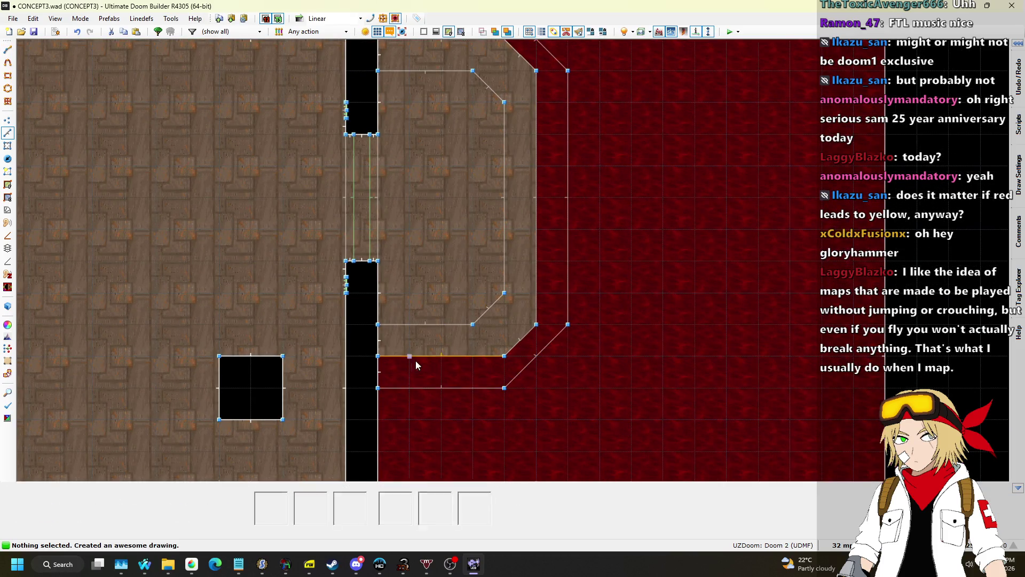
pyautogui.click(842, 544)
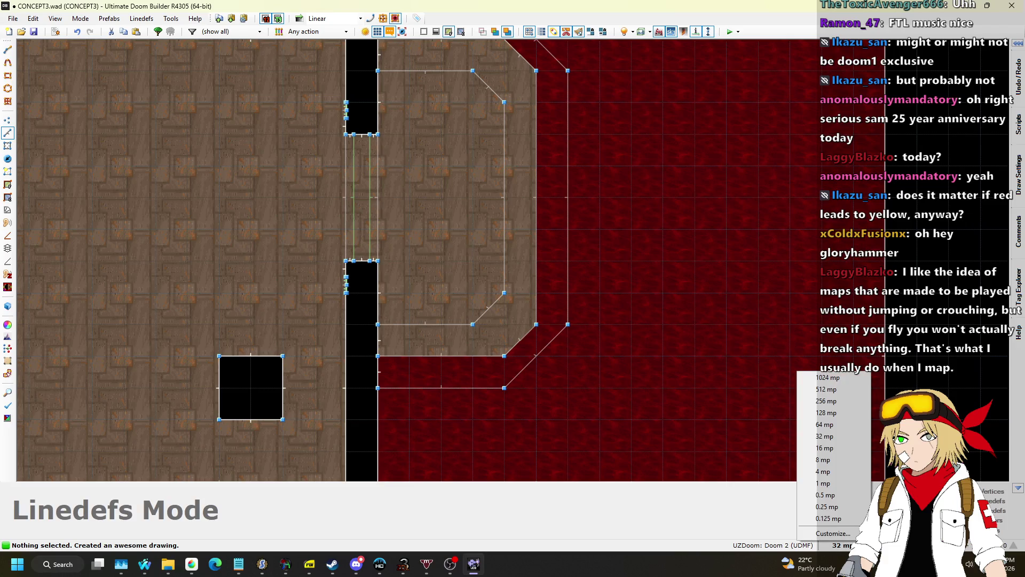
pyautogui.click(825, 448)
# Move the platform's angled corner vertices up and left to line up with the band
pyautogui.scroll(2, 531, 341)
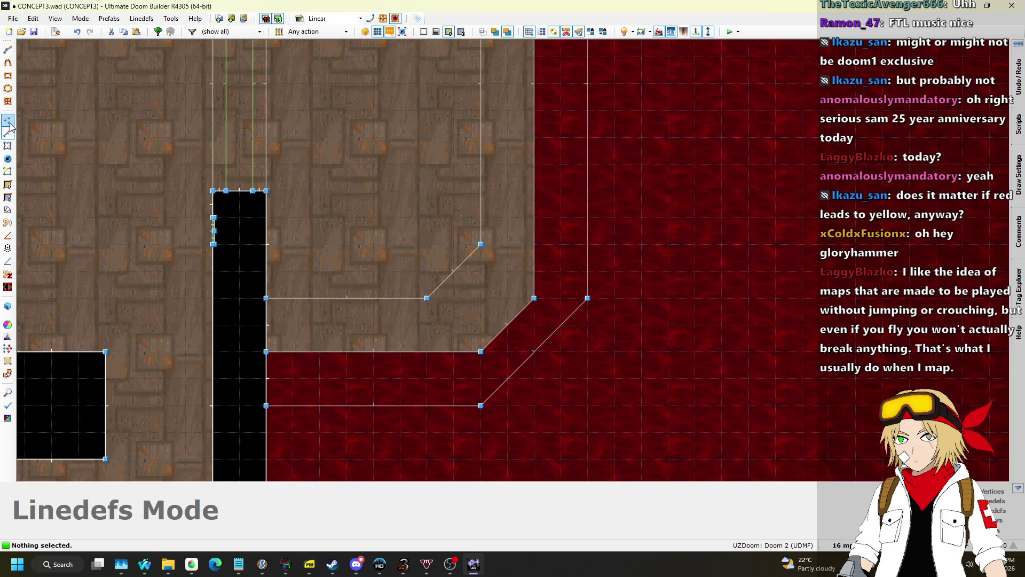
pyautogui.moveTo(538, 295); pyautogui.dragTo(533, 271)
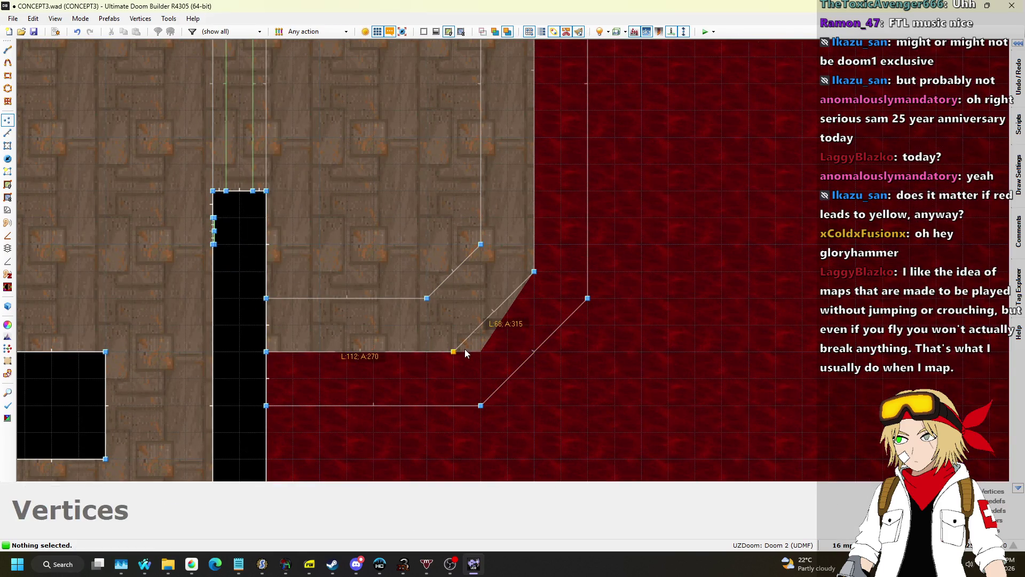
pyautogui.scroll(-4, 480, 274)
pyautogui.scroll(3, 501, 122)
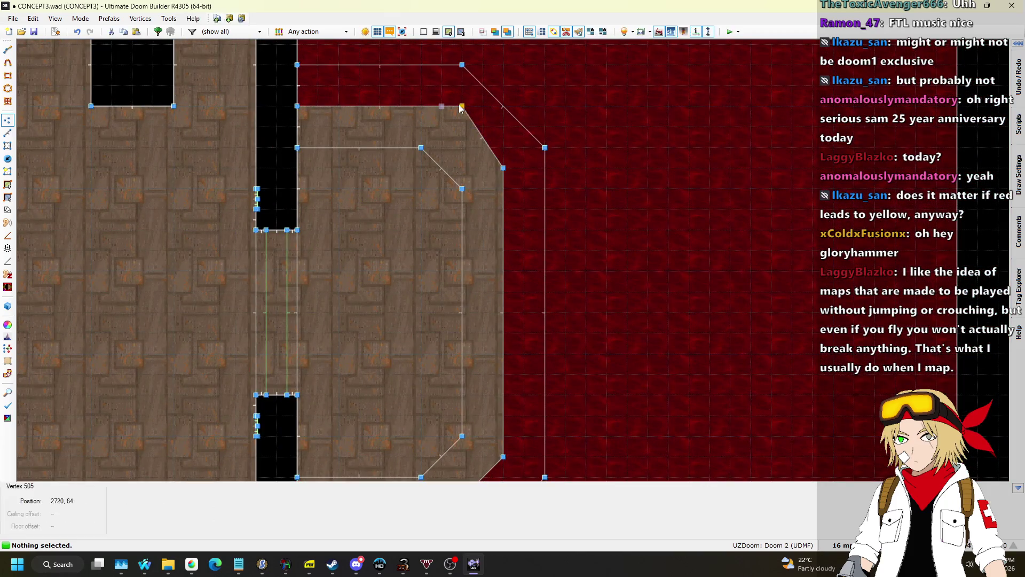
pyautogui.moveTo(461, 108); pyautogui.dragTo(448, 117)
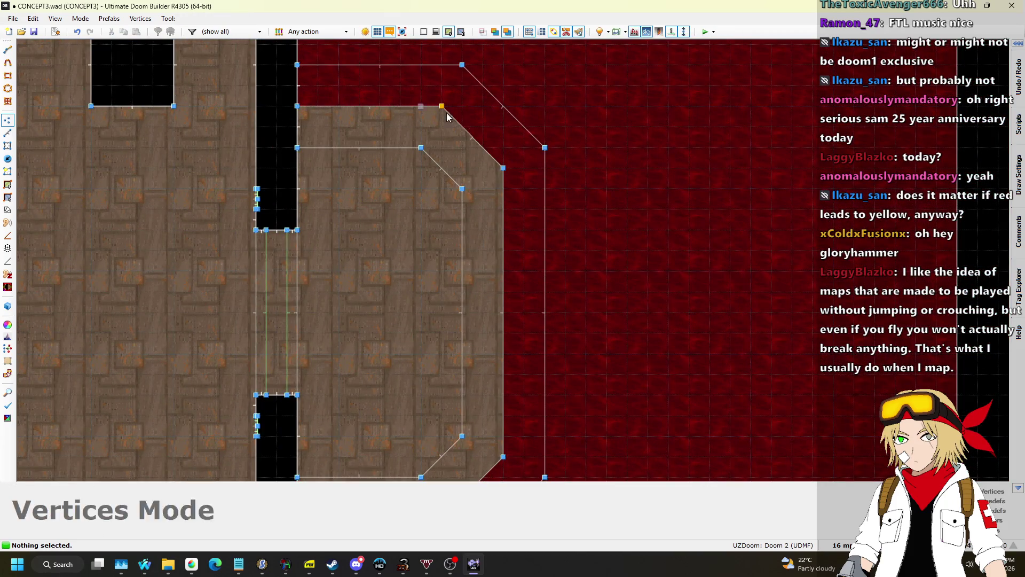
pyautogui.click(8, 132)
# Draw a 64x192 rectangle on the platform beside the doorway and confirm its linedef properties
pyautogui.press('d')
pyautogui.click(298, 188)
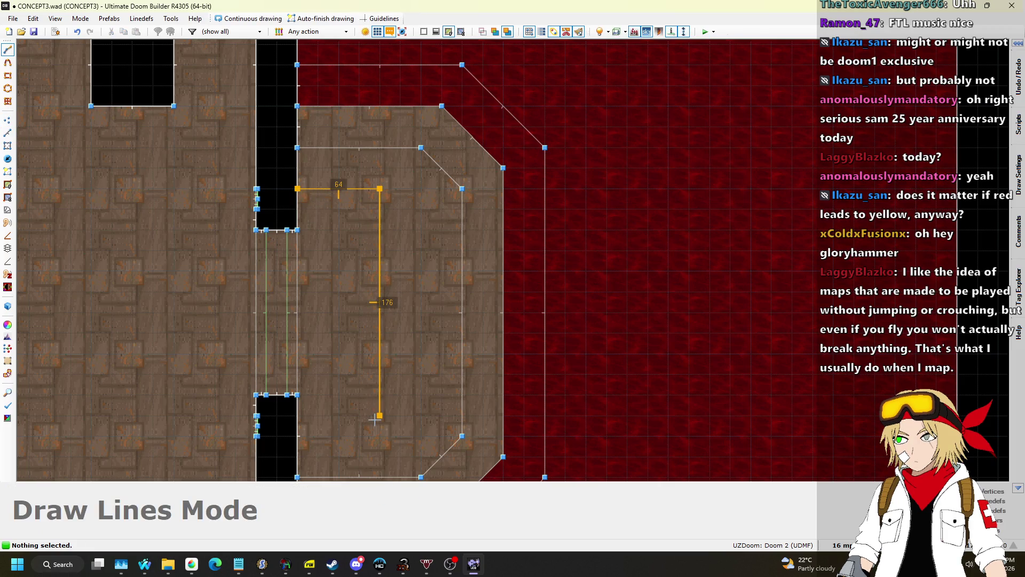
pyautogui.click(299, 185)
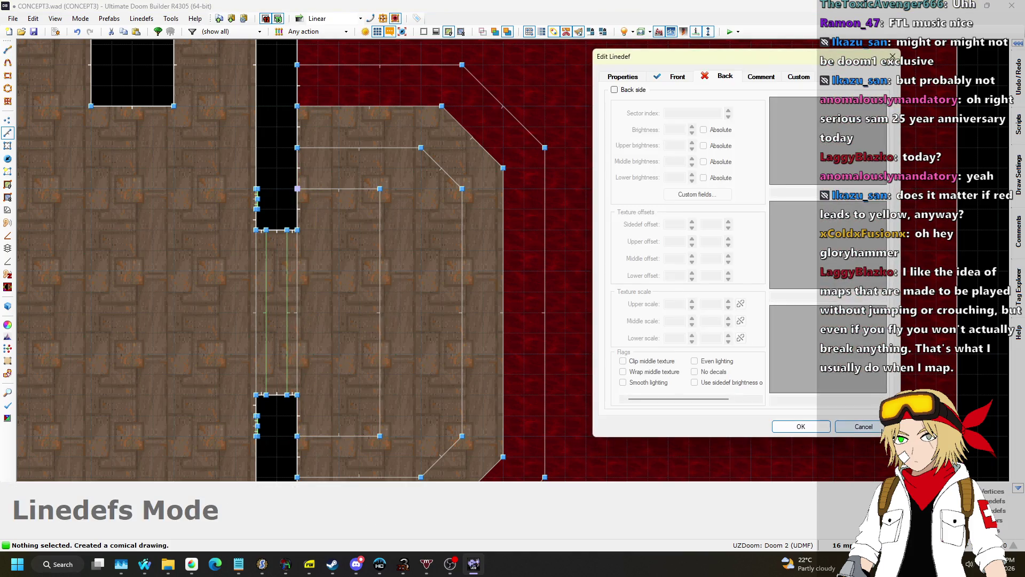
pyautogui.click(876, 427)
# Raise the band's floor to a -48 step, face its sides with STARTAN2, copy FLOOR0_1
pyautogui.press('w')
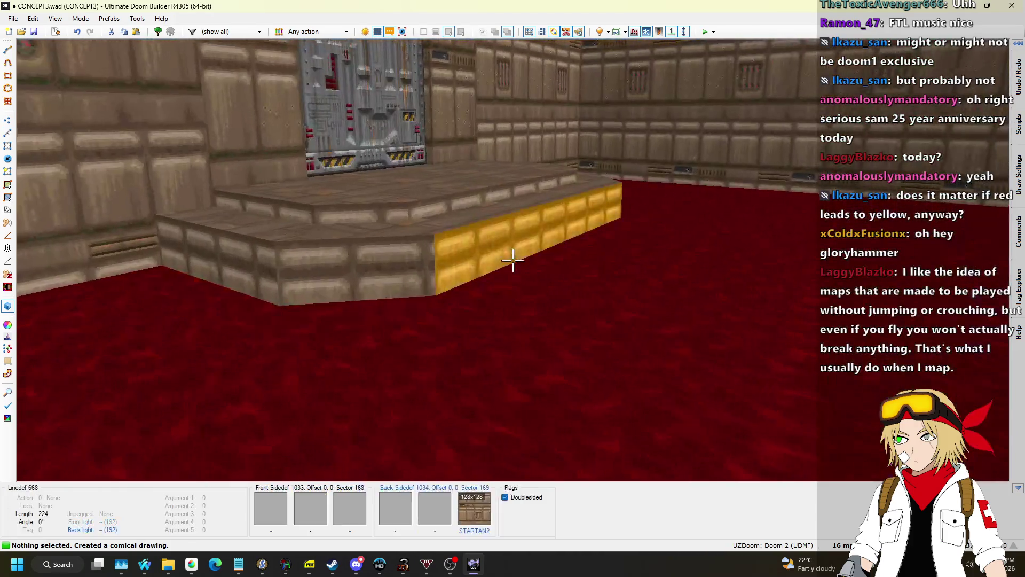
pyautogui.click(513, 260)
pyautogui.scroll(2, 513, 260)
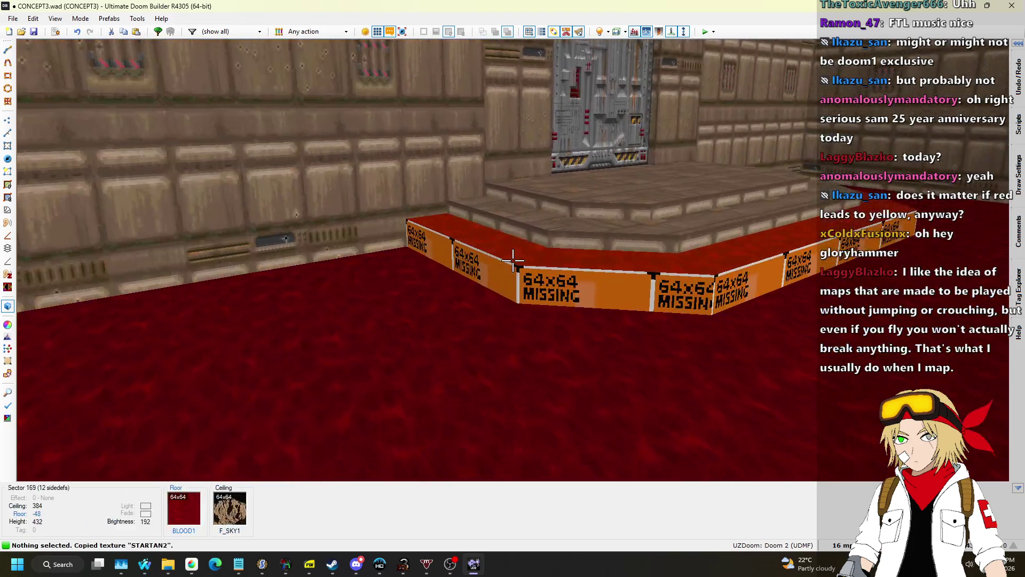
pyautogui.keyDown('shift'); pyautogui.click(512, 260); pyautogui.keyUp('shift')
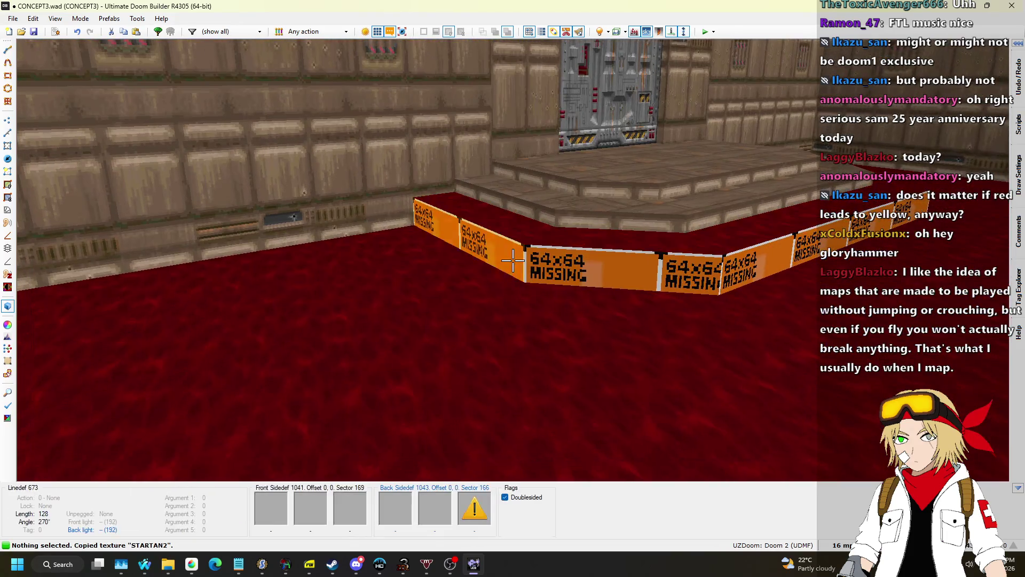
pyautogui.hotkey('ctrl', 'v')
pyautogui.press('Escape')
pyautogui.hotkey('ctrl', 'c')
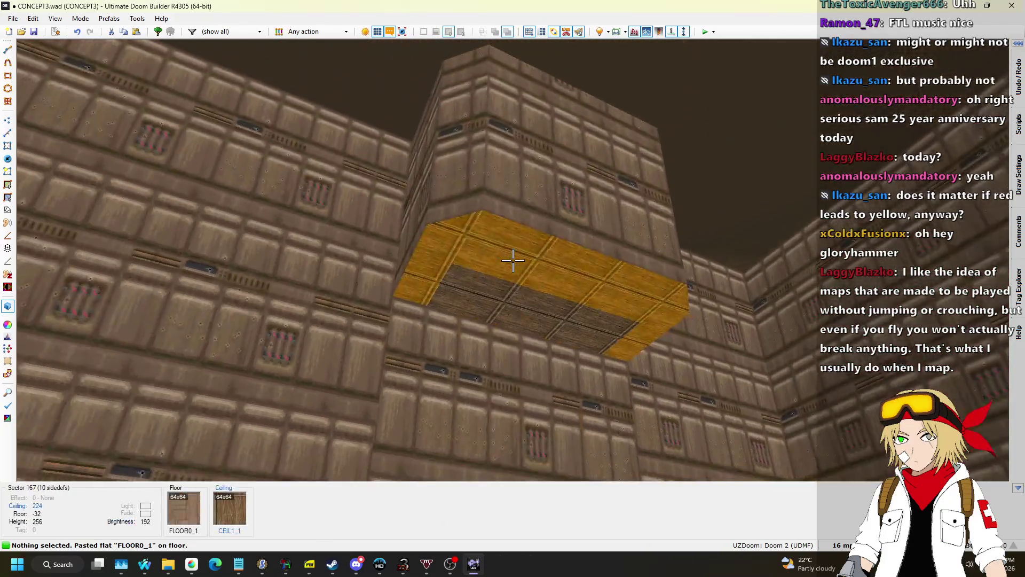
# Raise the new sector's ceiling to 128 and adjust the ceiling beside the door
pyautogui.click(512, 260)
pyautogui.scroll(2, 513, 260)
pyautogui.scroll(12, 512, 260)
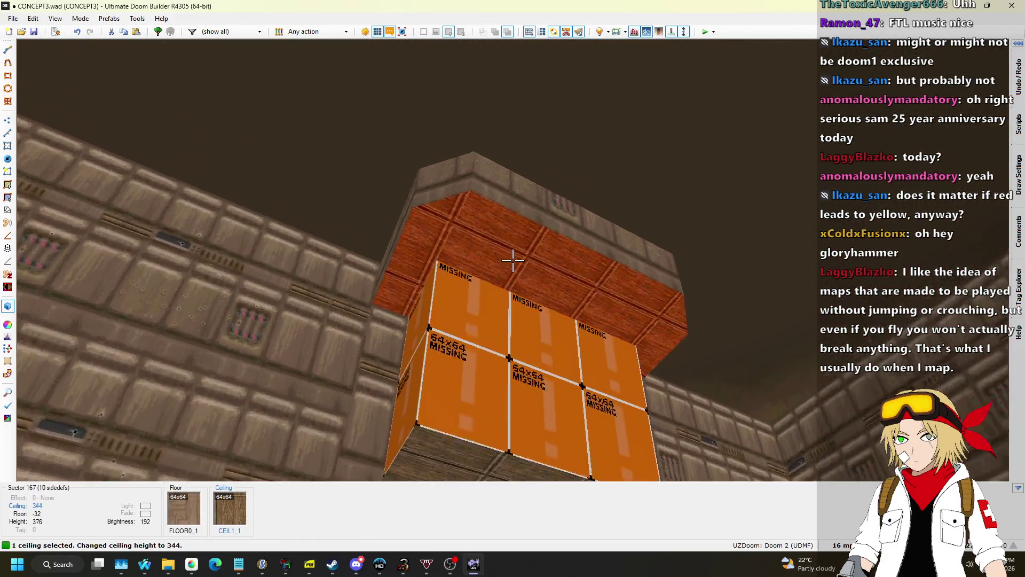
pyautogui.scroll(3, 513, 260)
pyautogui.click(512, 260)
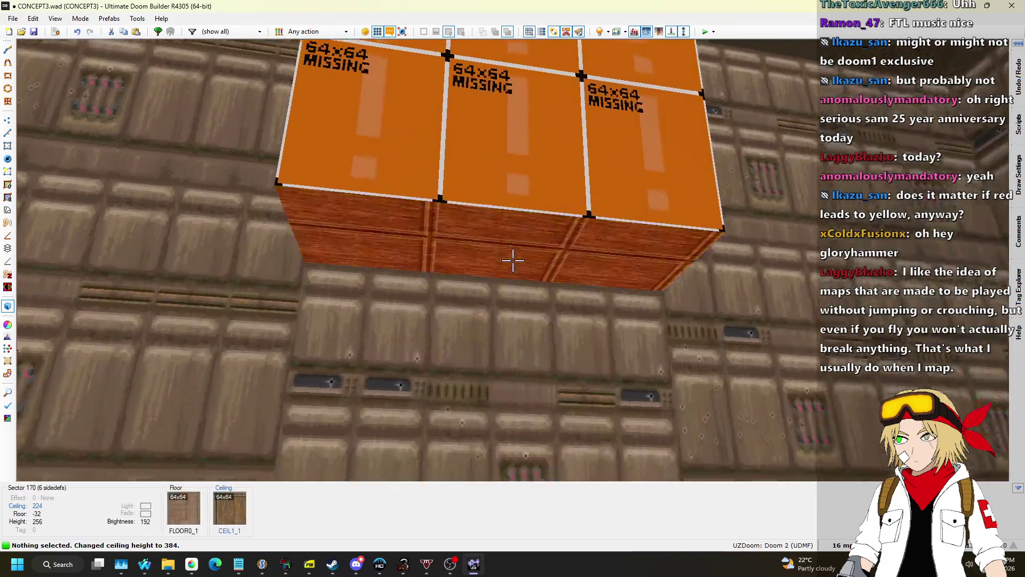
pyautogui.click(512, 260)
pyautogui.scroll(1, 512, 260)
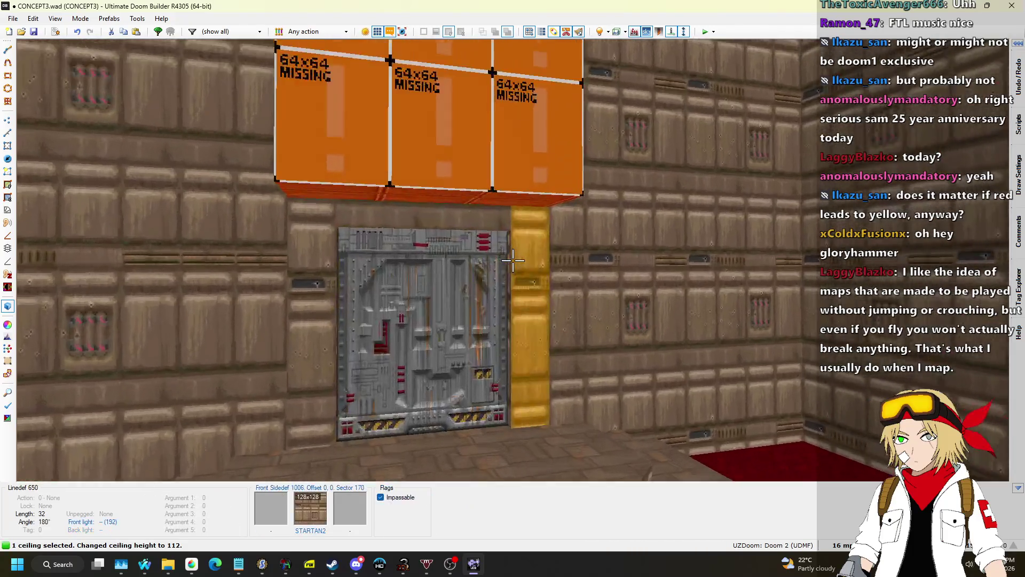
pyautogui.scroll(-8, 513, 260)
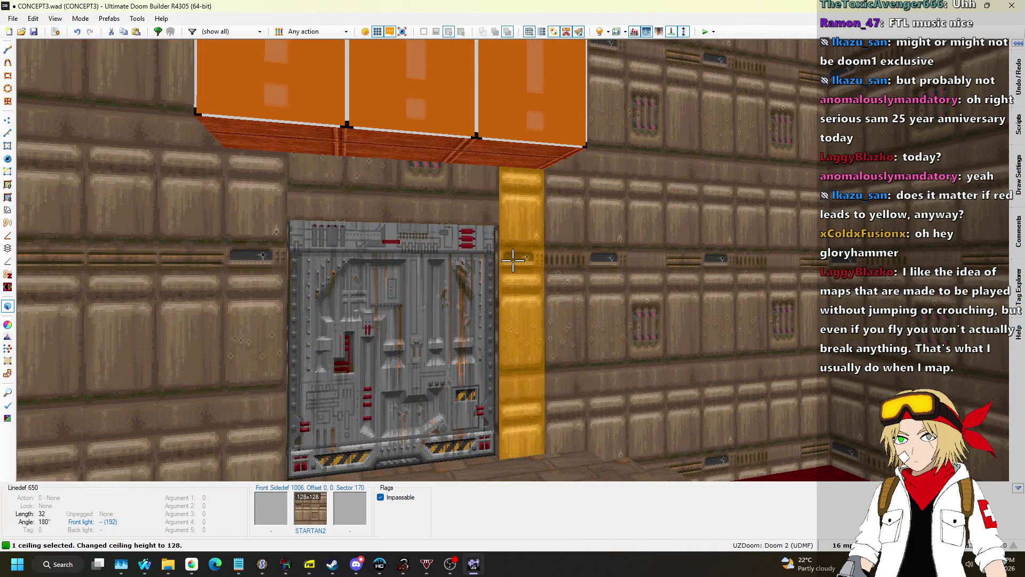
# Apply STARTAN2 to the missing-texture wall and F_SKY1 to the yellow block's ceiling
pyautogui.hotkey('ctrl', 'c')
pyautogui.hotkey('ctrl', 'v')
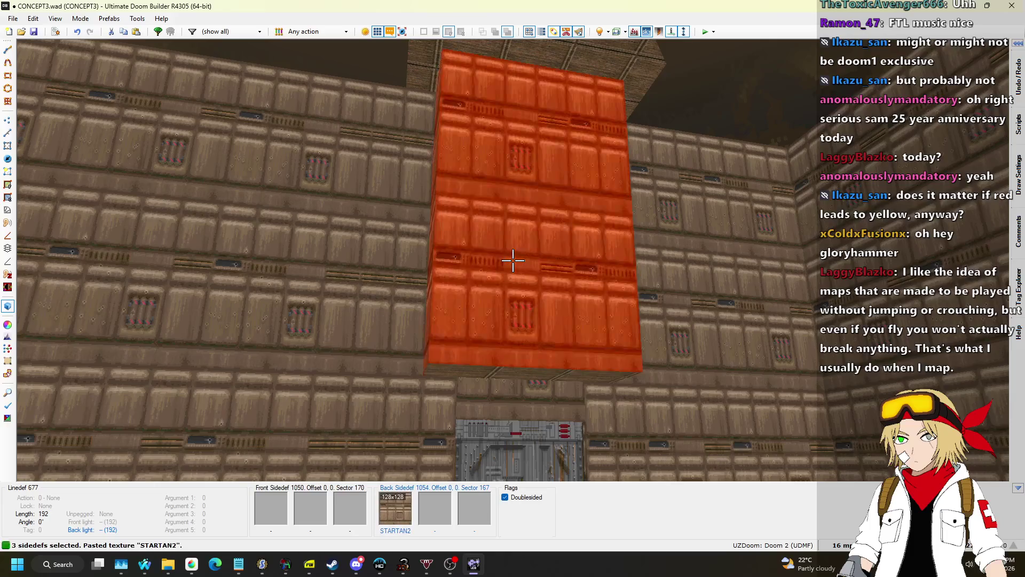
pyautogui.hotkey('ctrl', 'c')
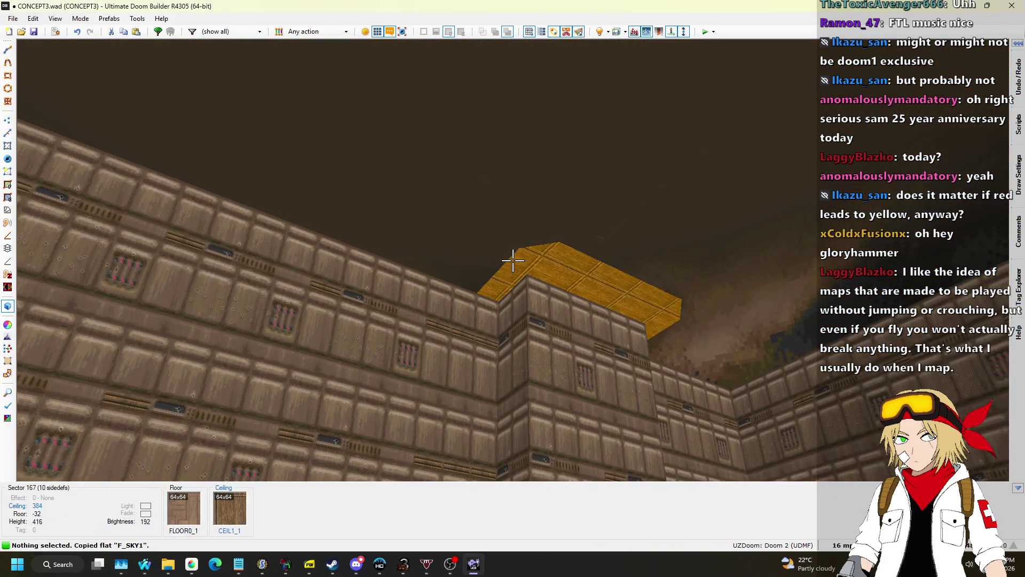
pyautogui.press('w')
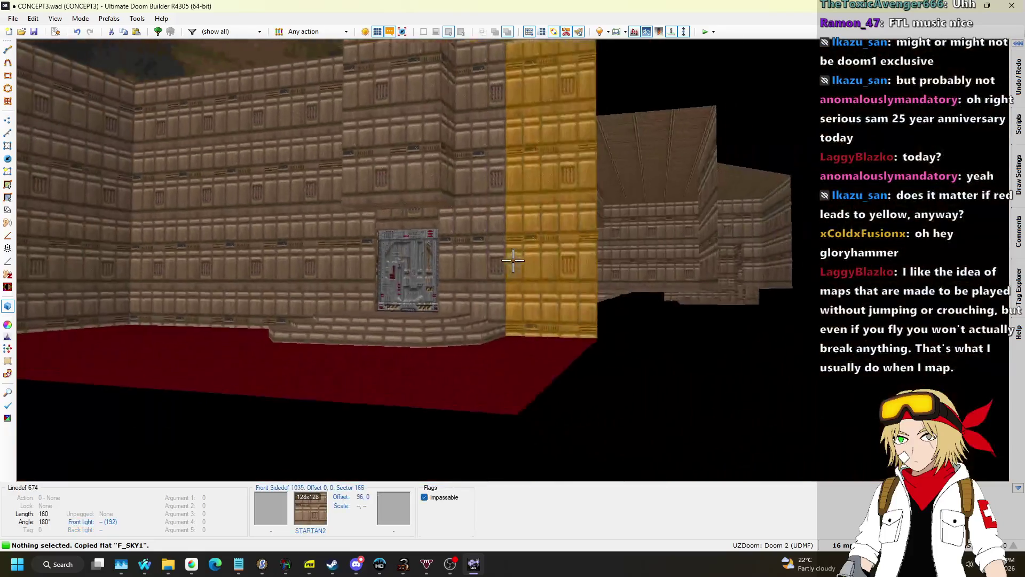
pyautogui.hotkey('ctrl', 'v')
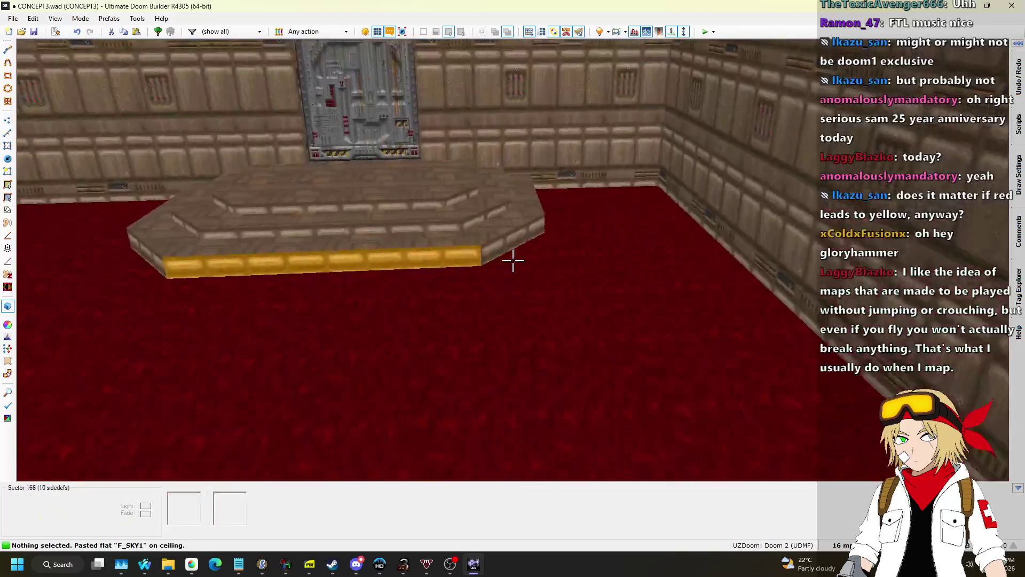
# Draw a 12-sided band around the step in the red floor, creating sector 171
pyautogui.press('q')
pyautogui.scroll(3, 328, 167)
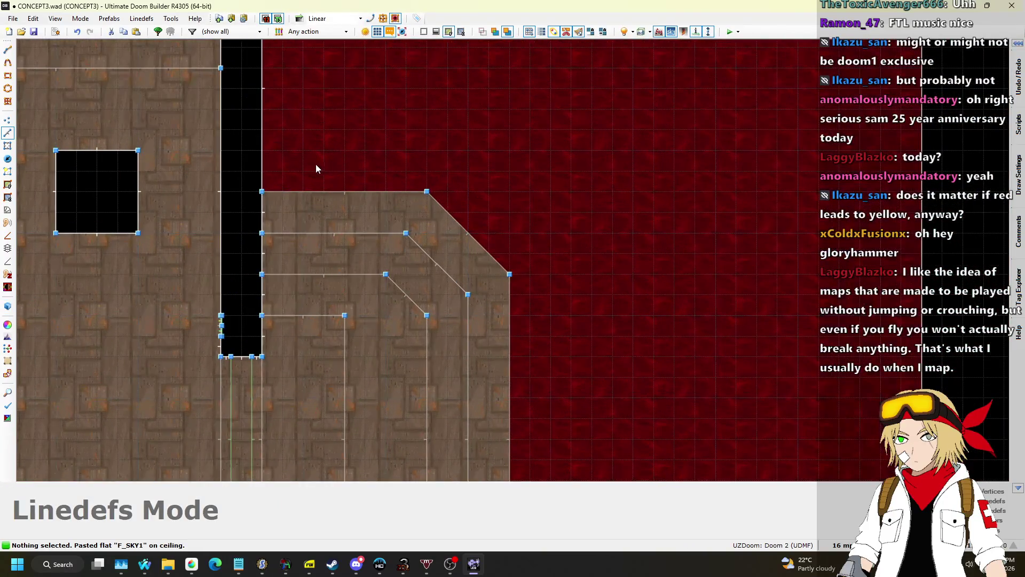
pyautogui.press('Insert')
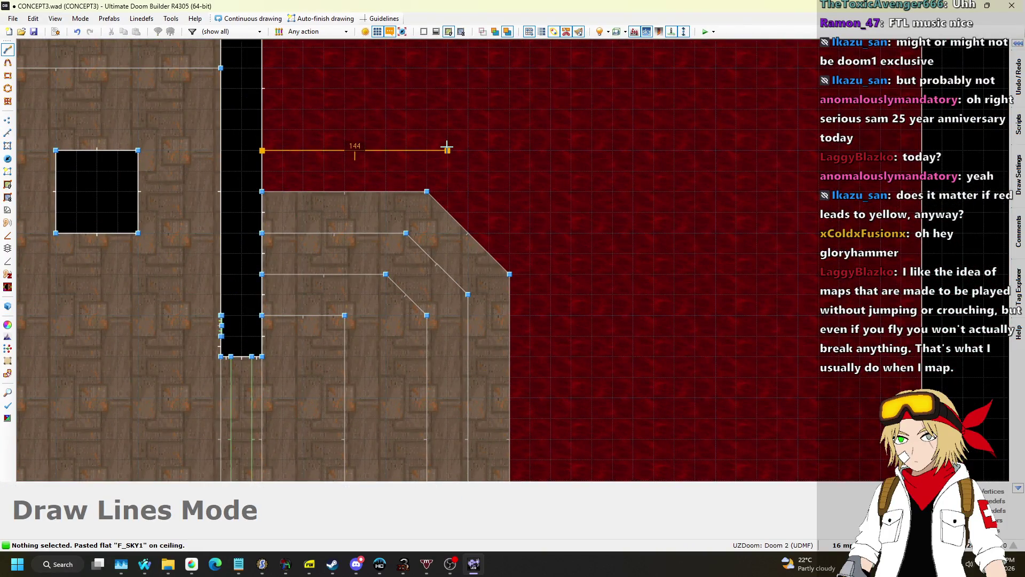
pyautogui.click(550, 248)
pyautogui.scroll(-3, 587, 325)
pyautogui.scroll(2, 557, 365)
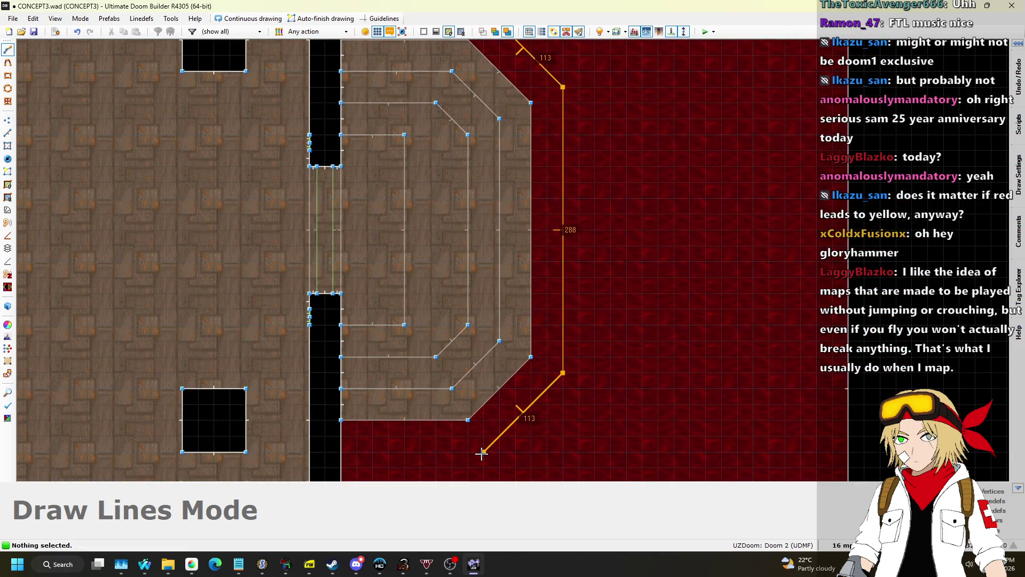
pyautogui.click(342, 458)
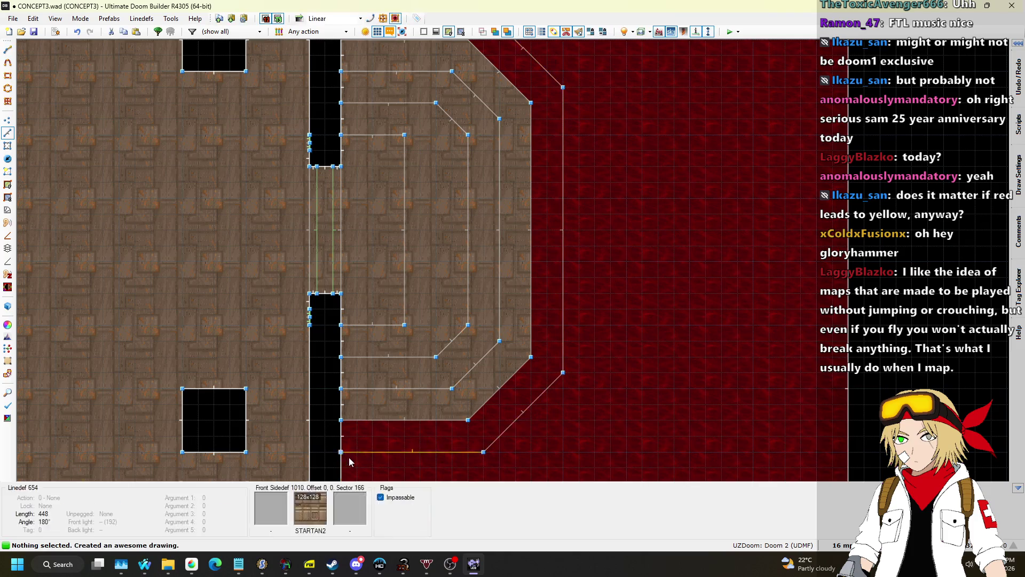
pyautogui.scroll(-3, 517, 307)
# Set sector 171's floor to -56 with STARTAN2 step faces and a FLOOR0_1 flat
pyautogui.press('q')
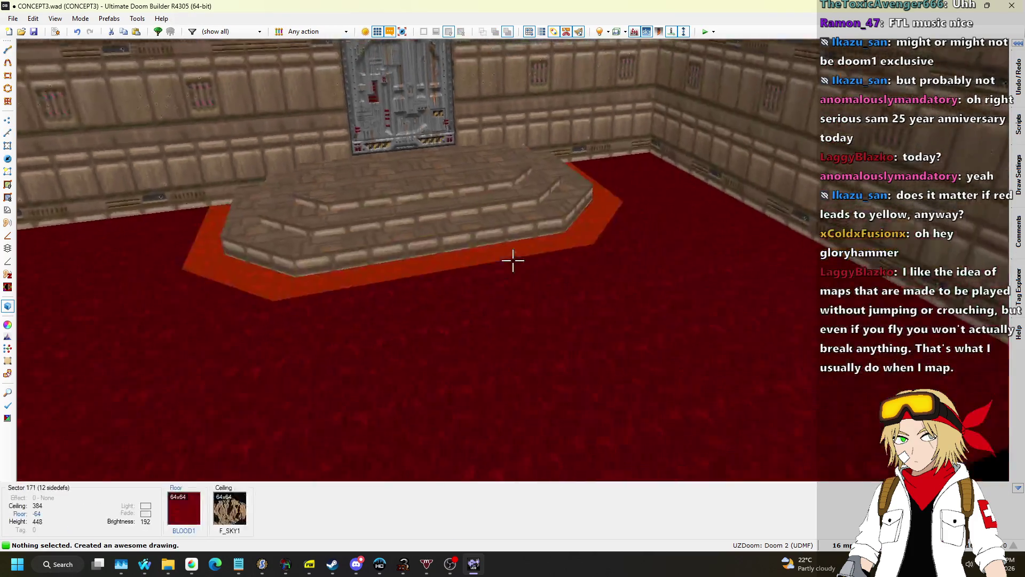
pyautogui.scroll(-1, 512, 260)
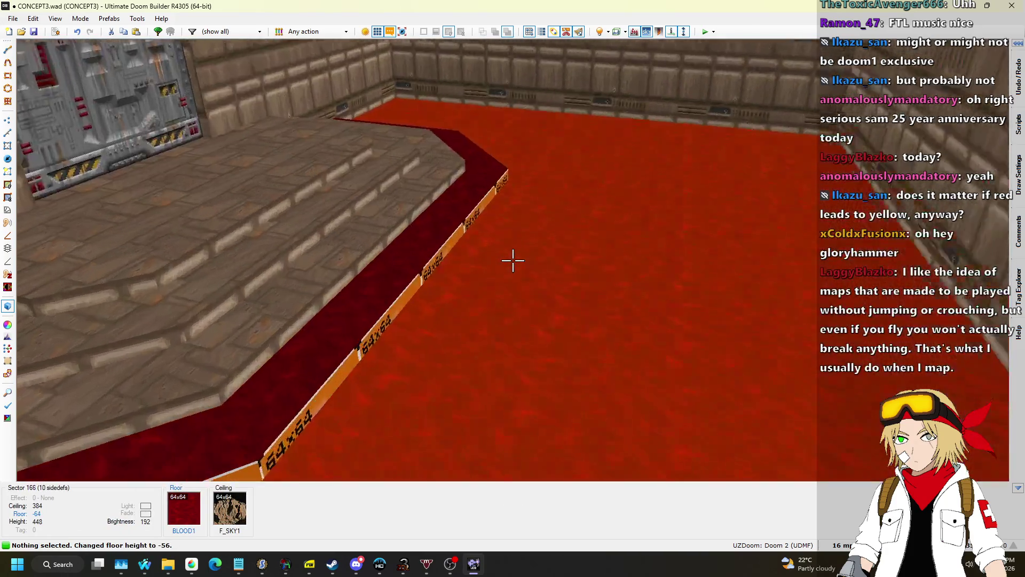
pyautogui.hotkey('ctrl', 'c')
pyautogui.hotkey('ctrl', 'c')
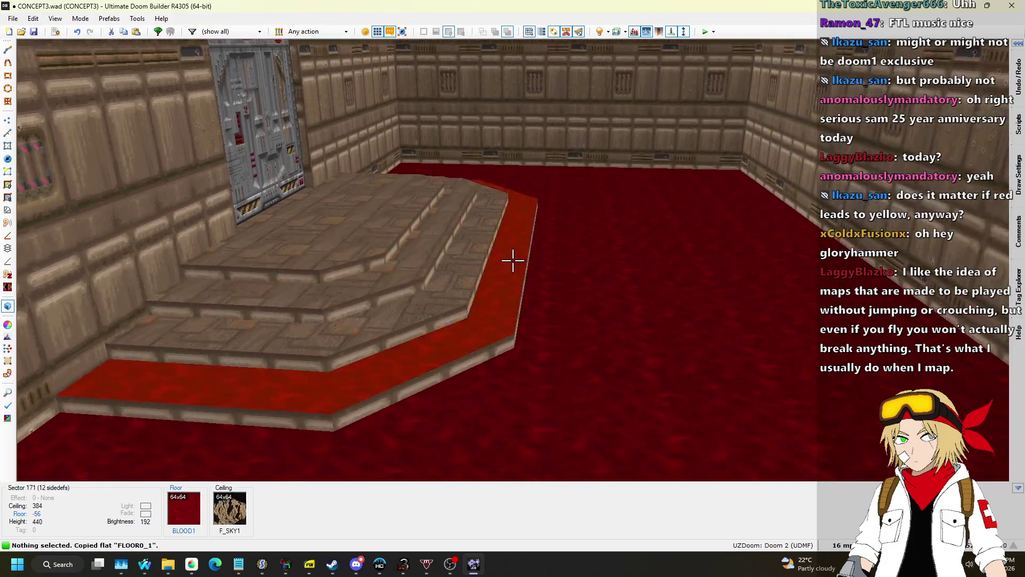
pyautogui.hotkey('ctrl', 'v')
pyautogui.press('s')
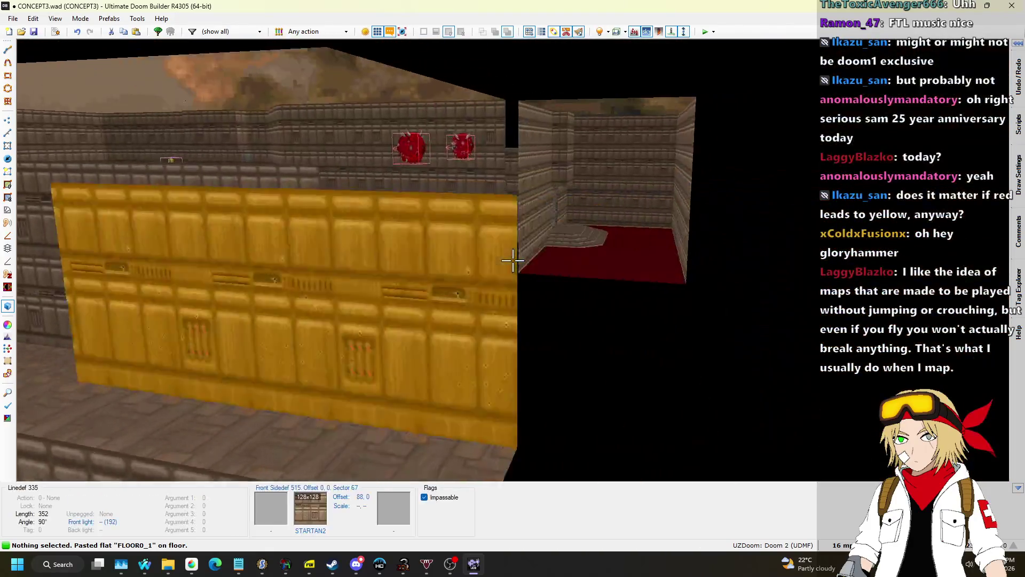
pyautogui.press('q')
pyautogui.scroll(4, 469, 219)
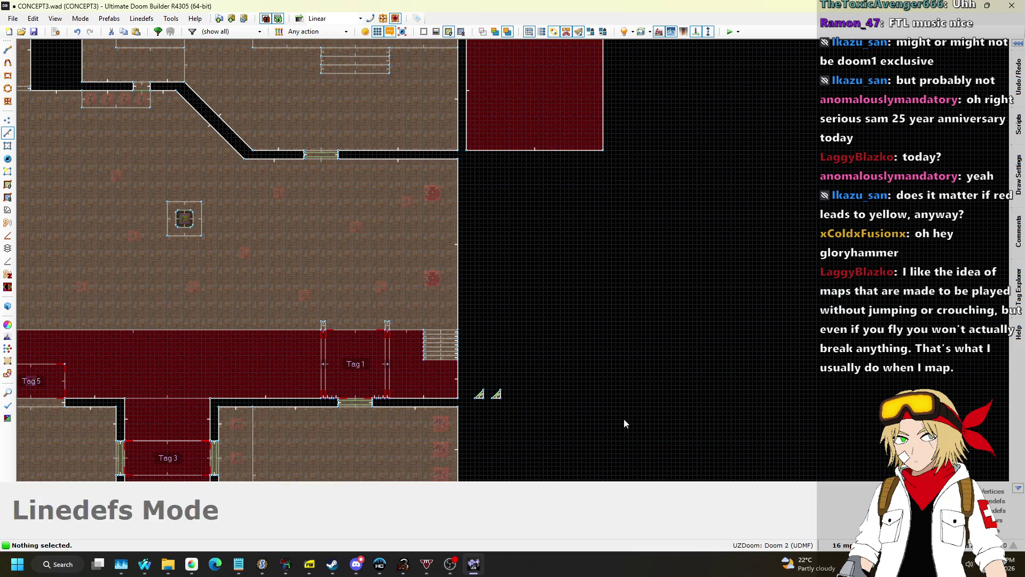
# Select the two small triangle sectors and move them up and to the right
pyautogui.scroll(4, 435, 468)
pyautogui.moveTo(672, 209); pyautogui.dragTo(672, 209)
pyautogui.scroll(-4, 672, 209)
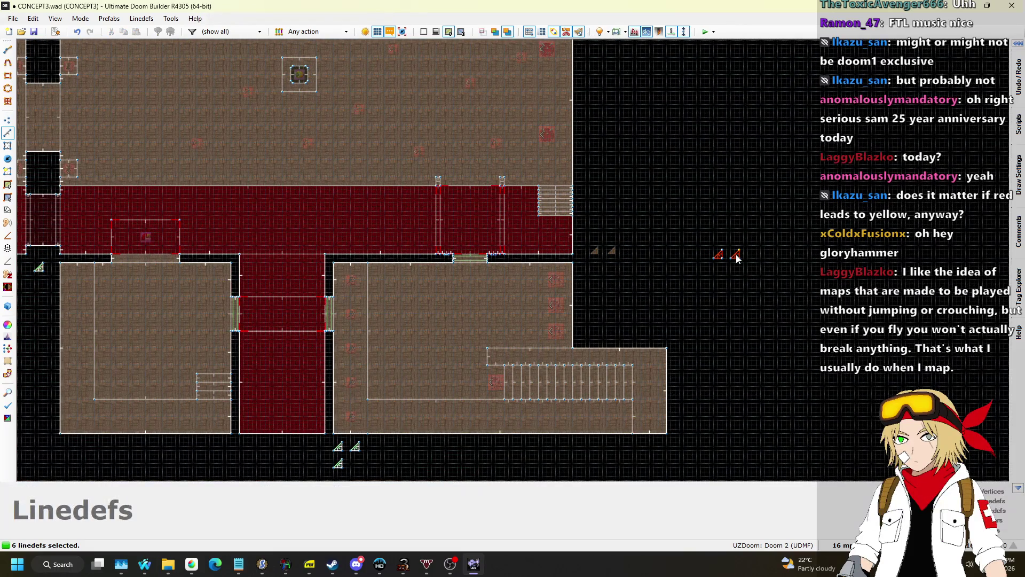
pyautogui.scroll(-4, 736, 257)
pyautogui.scroll(4, 738, 238)
pyautogui.moveTo(661, 367); pyautogui.dragTo(726, 312)
pyautogui.moveTo(702, 346); pyautogui.dragTo(737, 343)
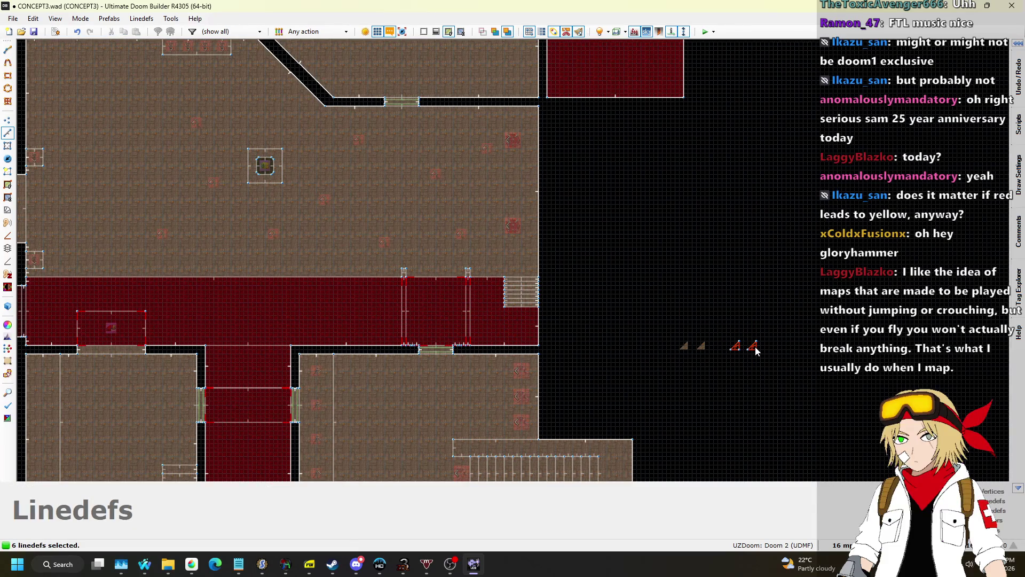
# Stretch the red room's bottom edge down beside the main hall
pyautogui.press('l')
pyautogui.moveTo(624, 101)
pyautogui.mouseDown()
pyautogui.moveTo(619, 435)
pyautogui.moveTo(629, 435)
pyautogui.mouseUp()
pyautogui.scroll(1, 619, 435)
pyautogui.scroll(-5, 629, 435)
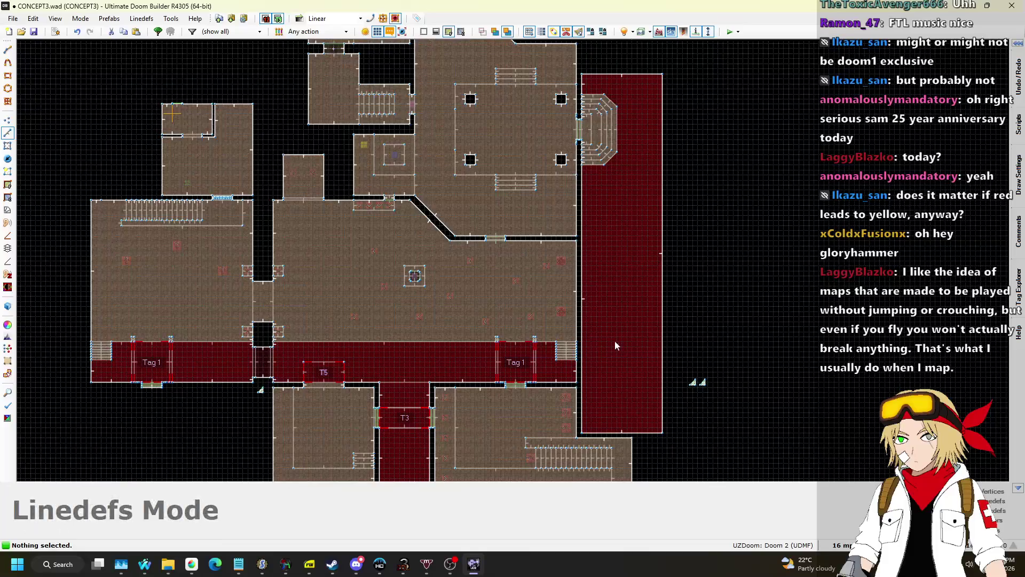
pyautogui.scroll(3, 587, 243)
pyautogui.scroll(-2, 584, 219)
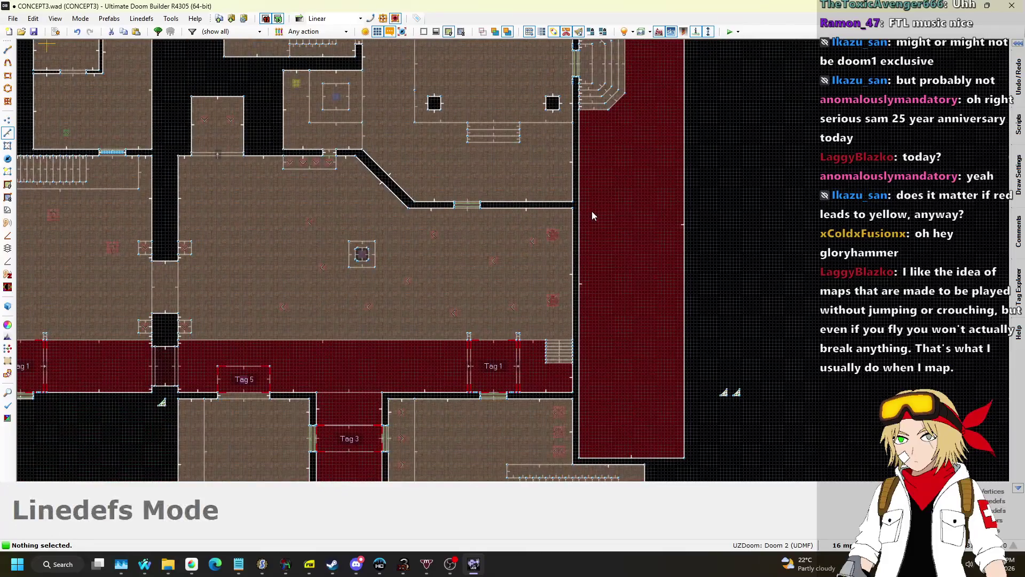
pyautogui.click(7, 126)
pyautogui.scroll(4, 570, 202)
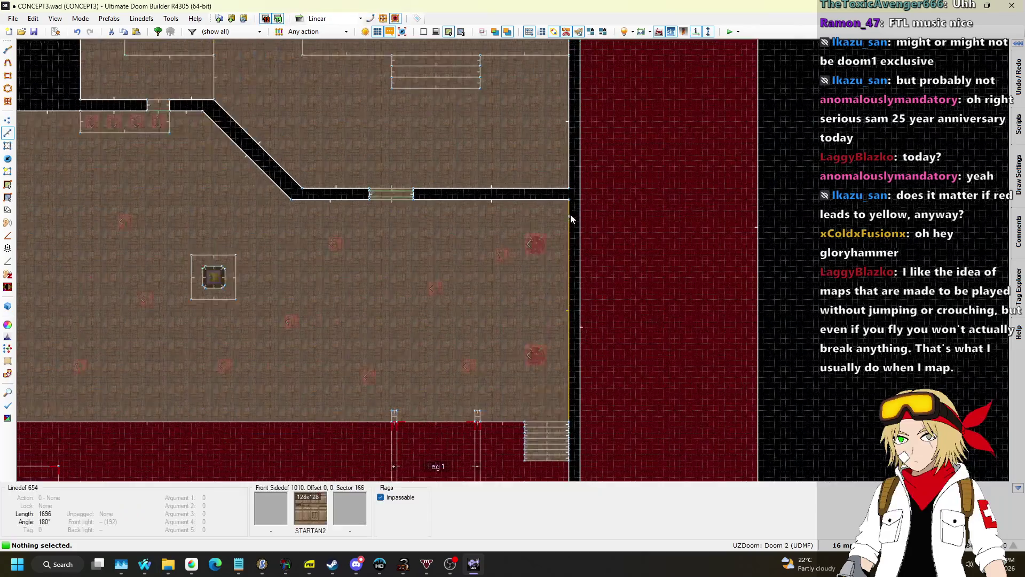
# Draw an 896-unit line along the tall red strip's edge beside the hall
pyautogui.press('d')
pyautogui.click(570, 201)
pyautogui.scroll(-4, 591, 321)
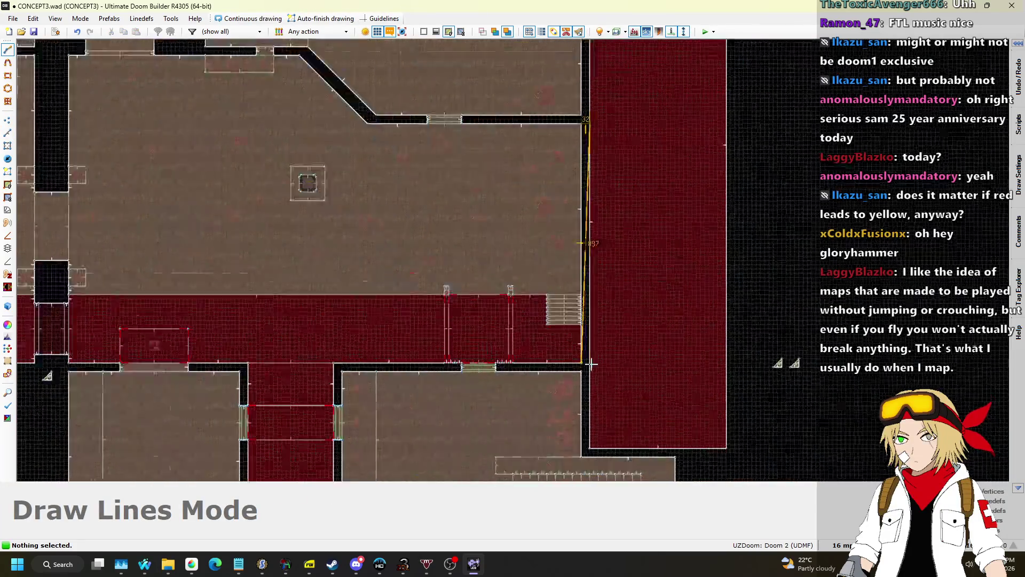
pyautogui.scroll(3, 596, 364)
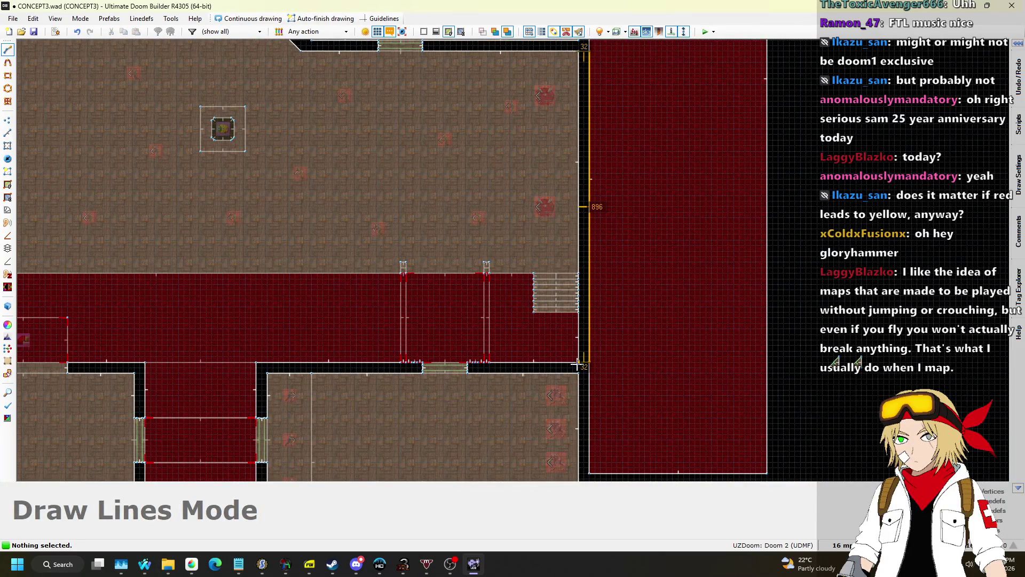
pyautogui.click(578, 54)
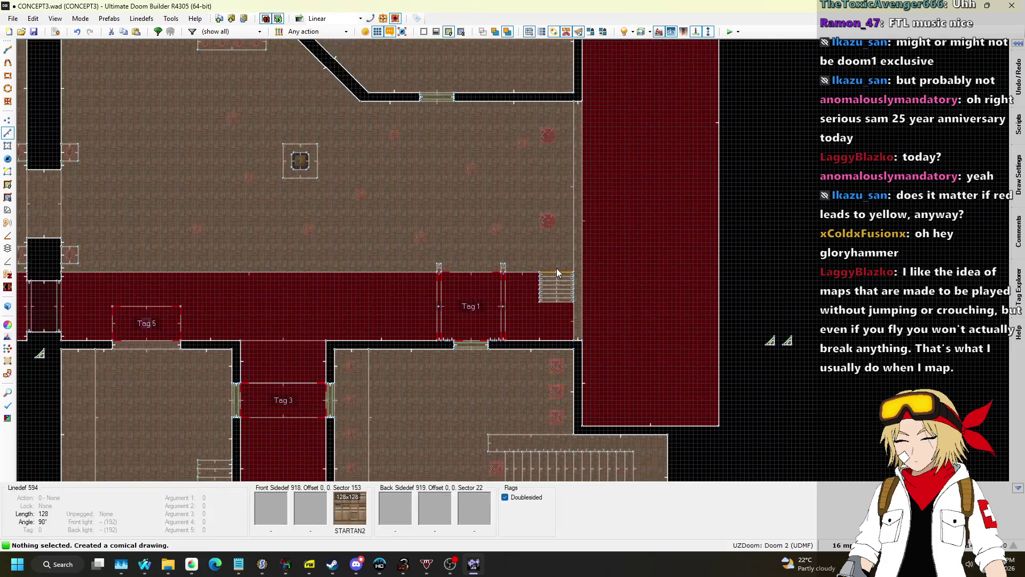
pyautogui.press('w')
pyautogui.press('w')
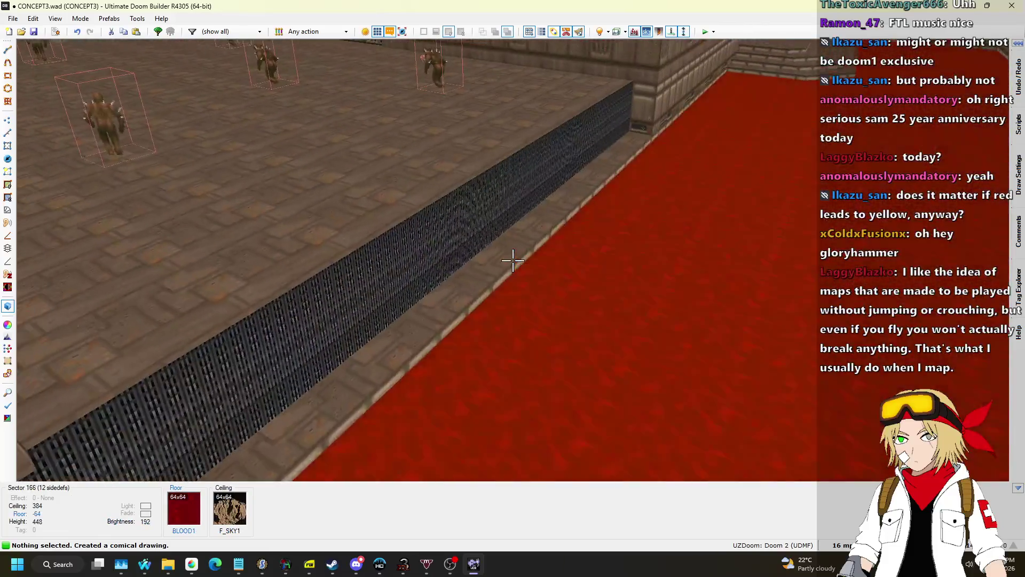
# Select the strip's floor and try raising and lowering its height
pyautogui.click(512, 260)
pyautogui.scroll(8, 512, 260)
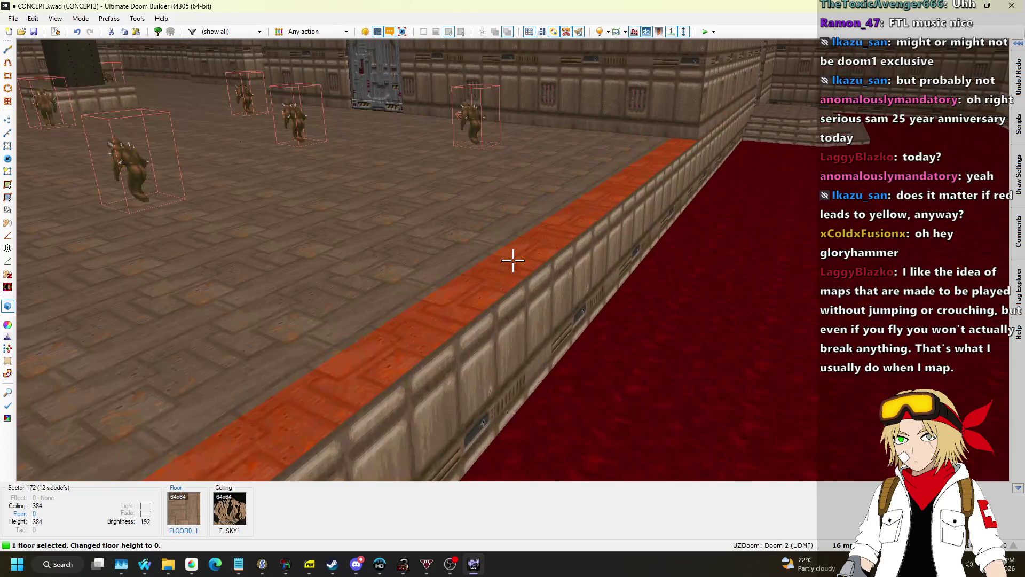
pyautogui.click(512, 260)
pyautogui.scroll(-3, 513, 260)
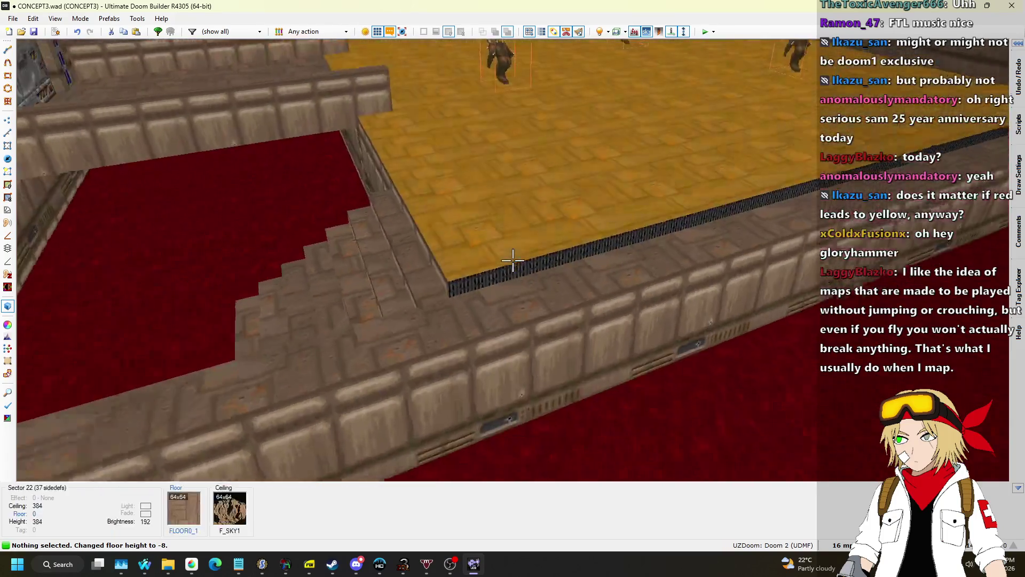
pyautogui.scroll(-4, 513, 260)
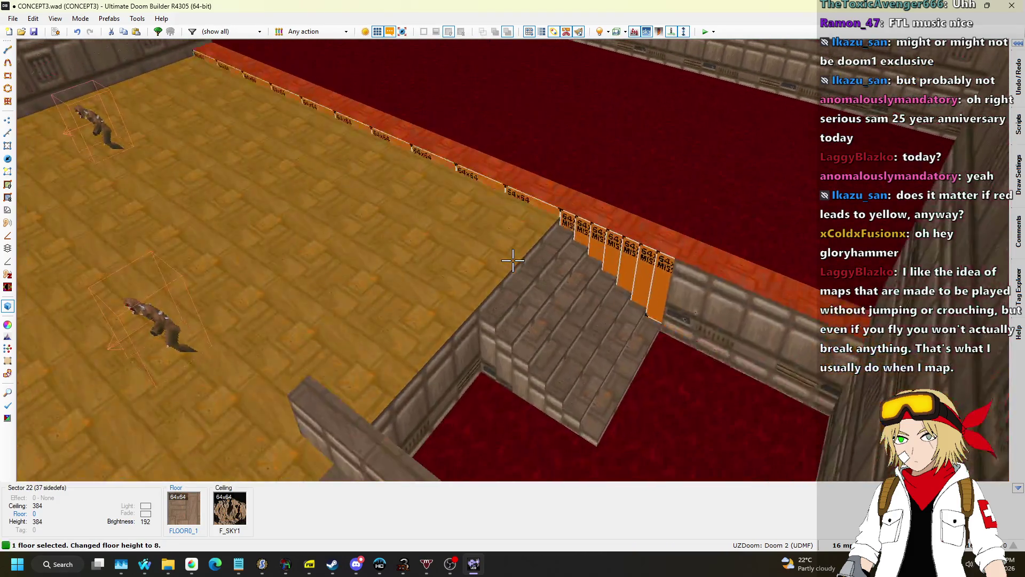
pyautogui.scroll(17, 512, 260)
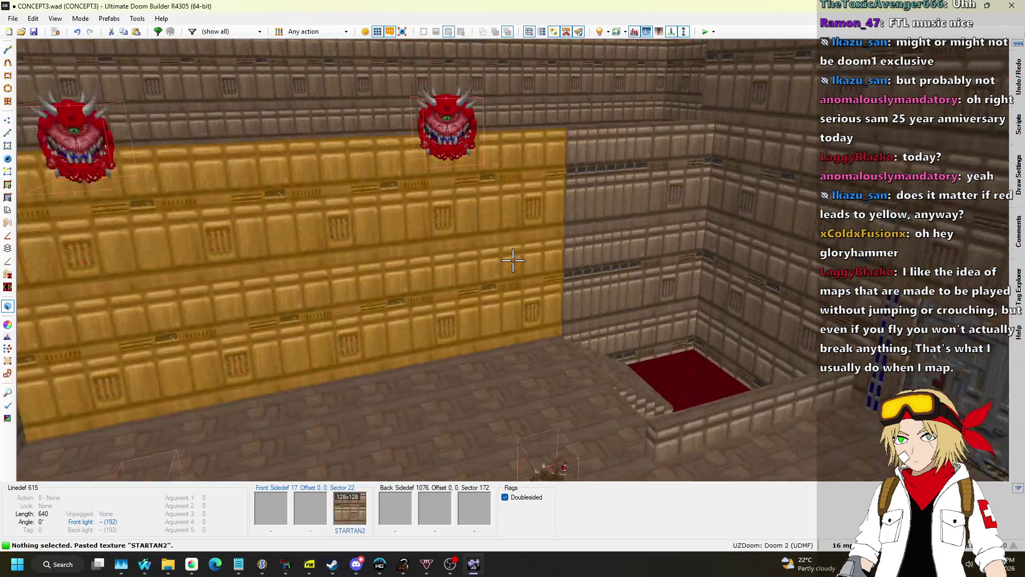
# Move up close along the yellow wall and settle the walkway floor at 192
pyautogui.press('w')
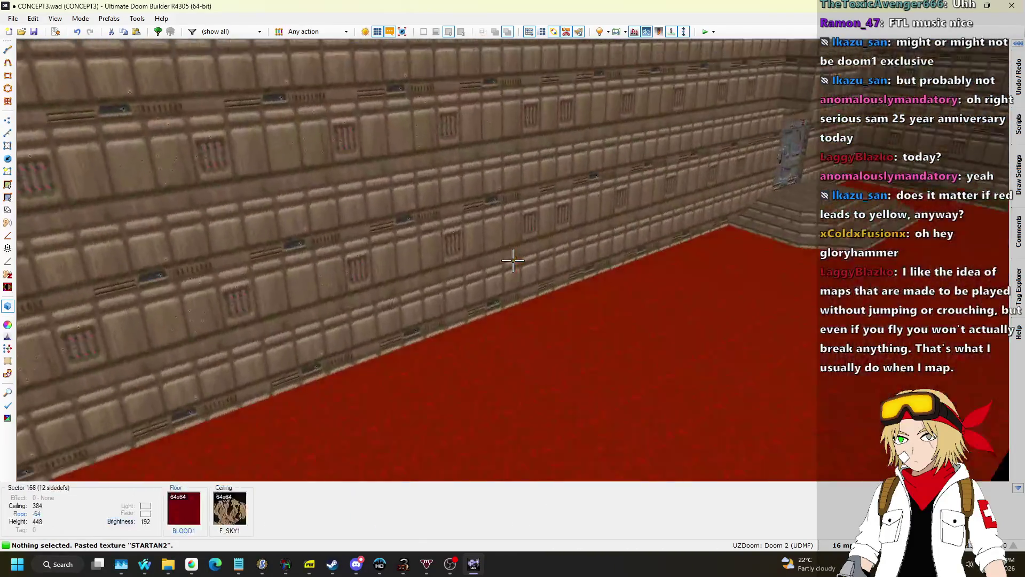
pyautogui.press('a')
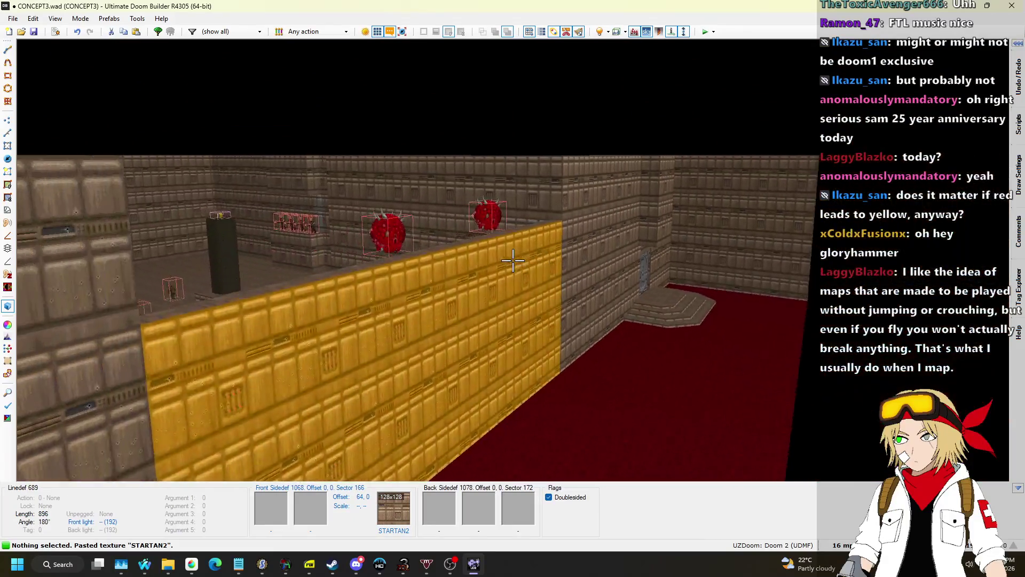
pyautogui.press('w')
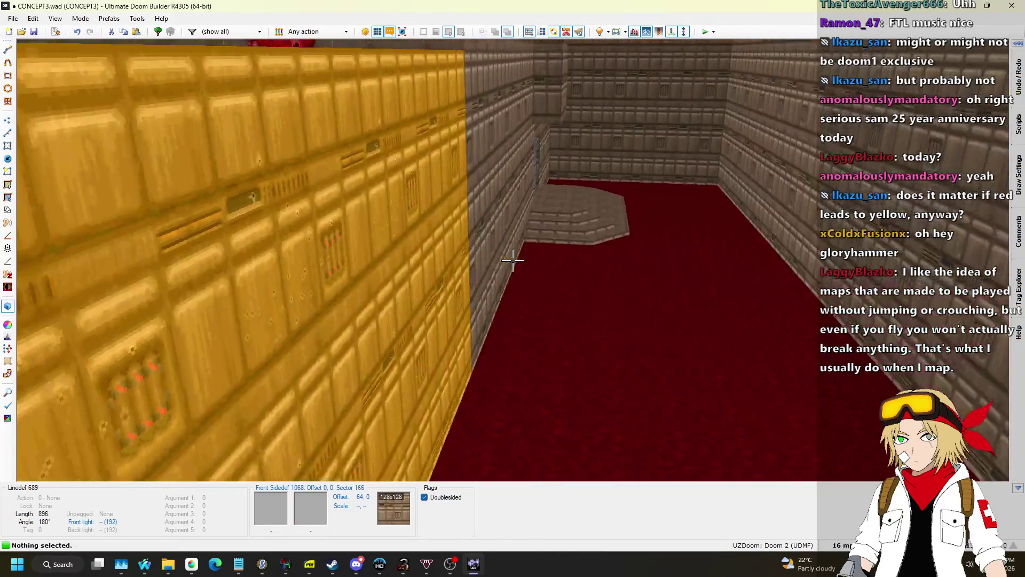
pyautogui.press('w')
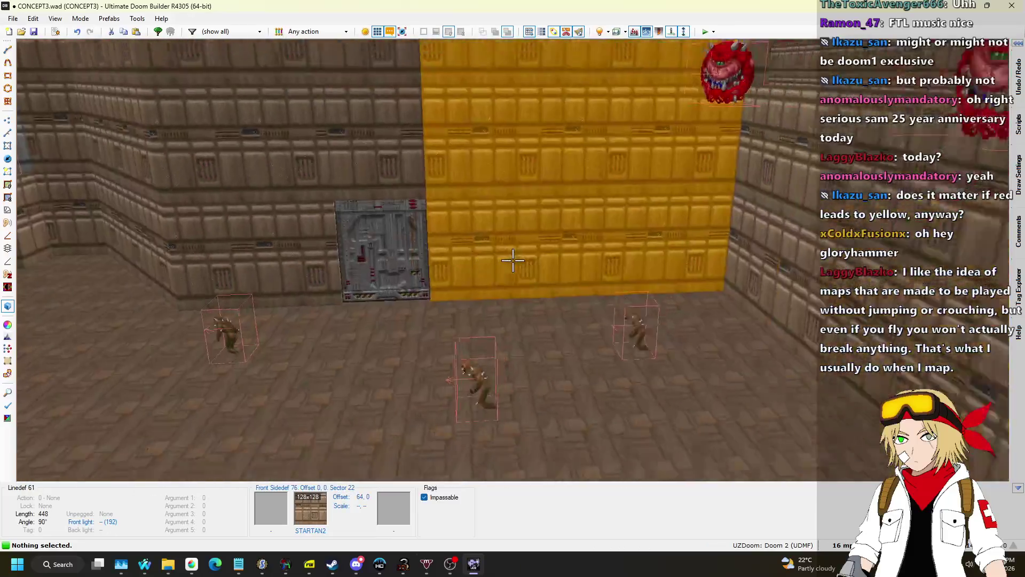
pyautogui.press('w')
pyautogui.click(513, 260)
pyautogui.scroll(1, 512, 260)
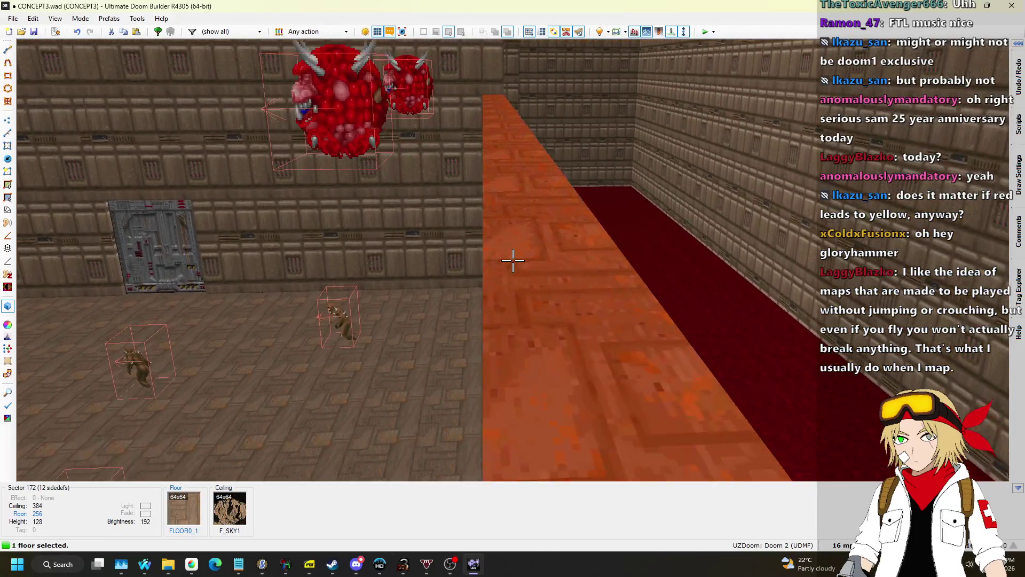
pyautogui.scroll(-5, 512, 260)
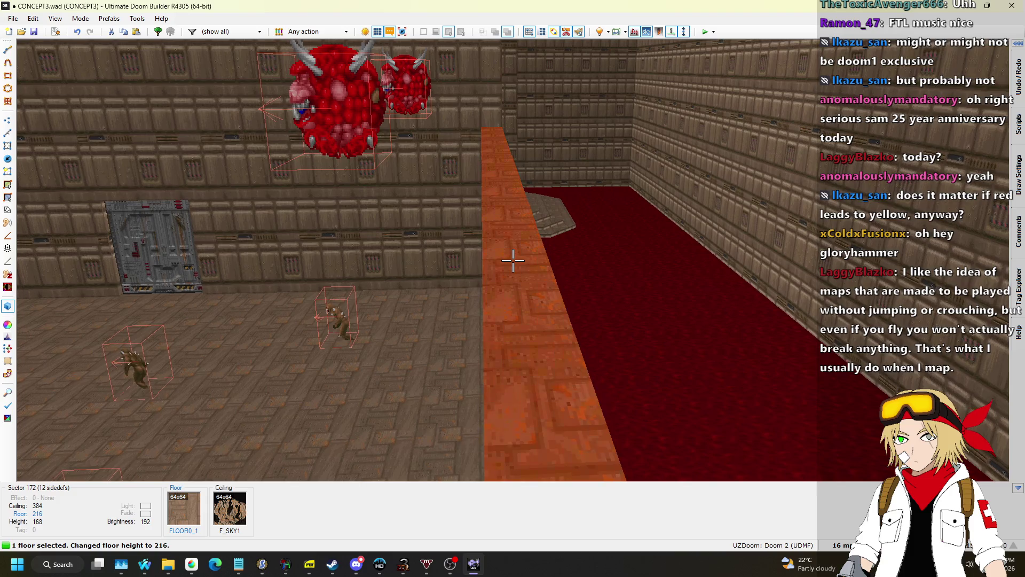
pyautogui.scroll(-1, 512, 260)
pyautogui.click(512, 260)
pyautogui.press('w')
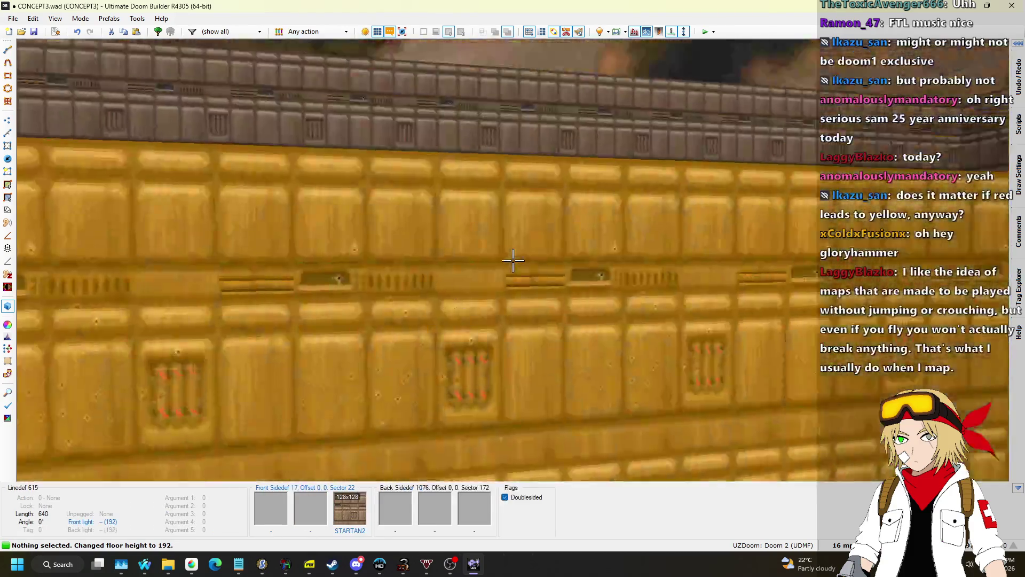
pyautogui.press('w')
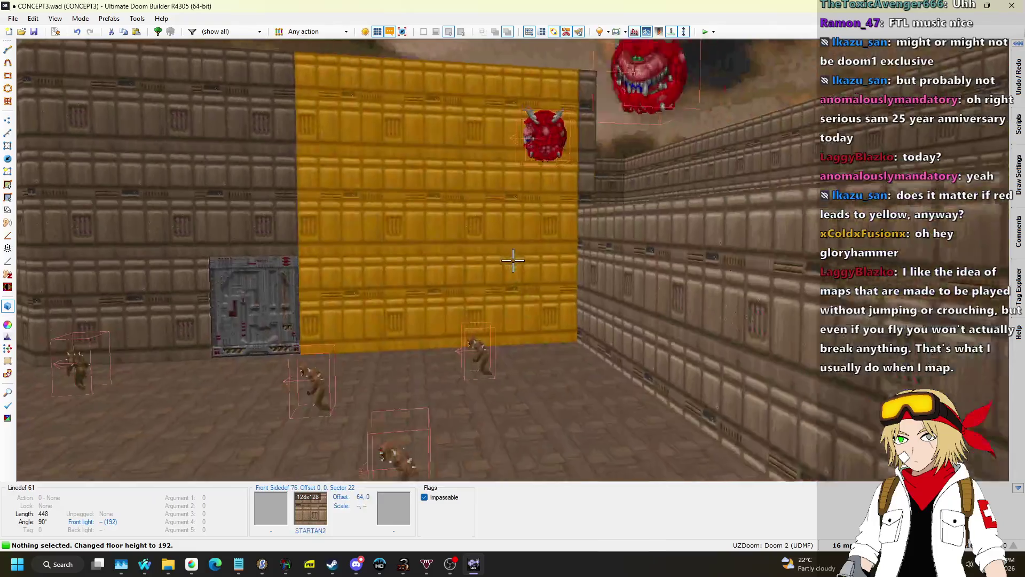
# Draw a 128-by-32 rectangular sector across the gap beside the wooden floor
pyautogui.press('q')
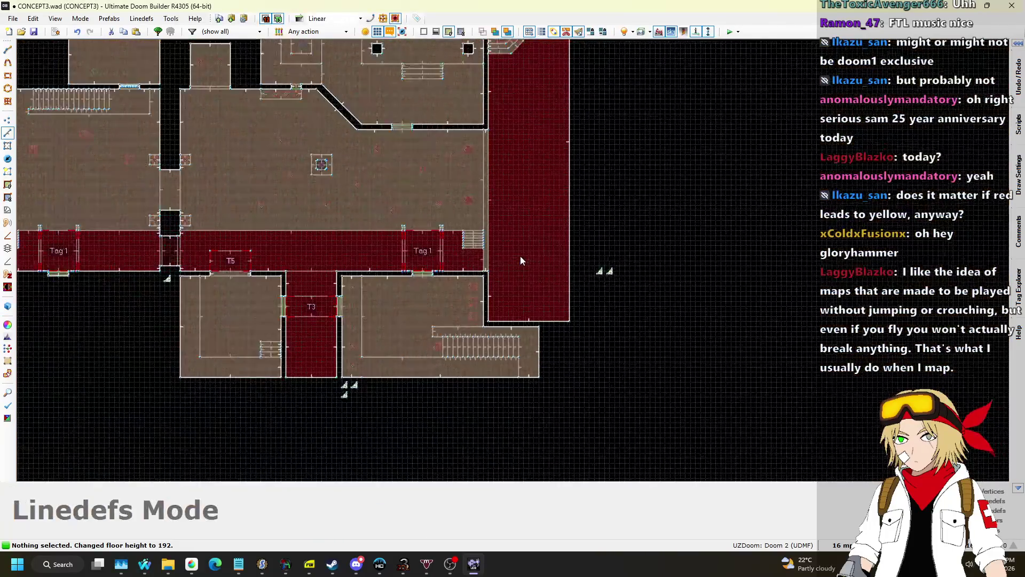
pyautogui.scroll(5, 511, 335)
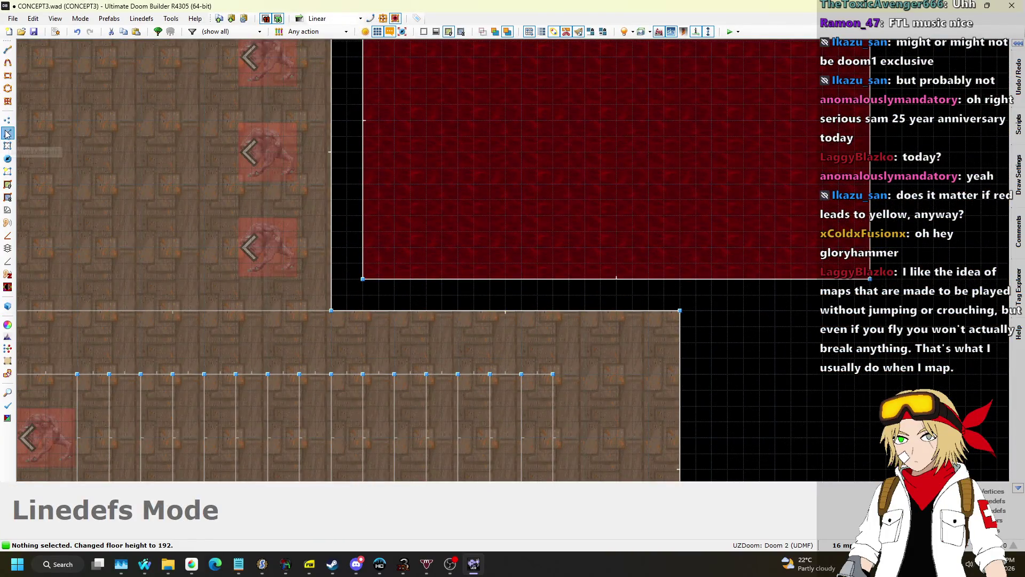
pyautogui.scroll(1, 404, 309)
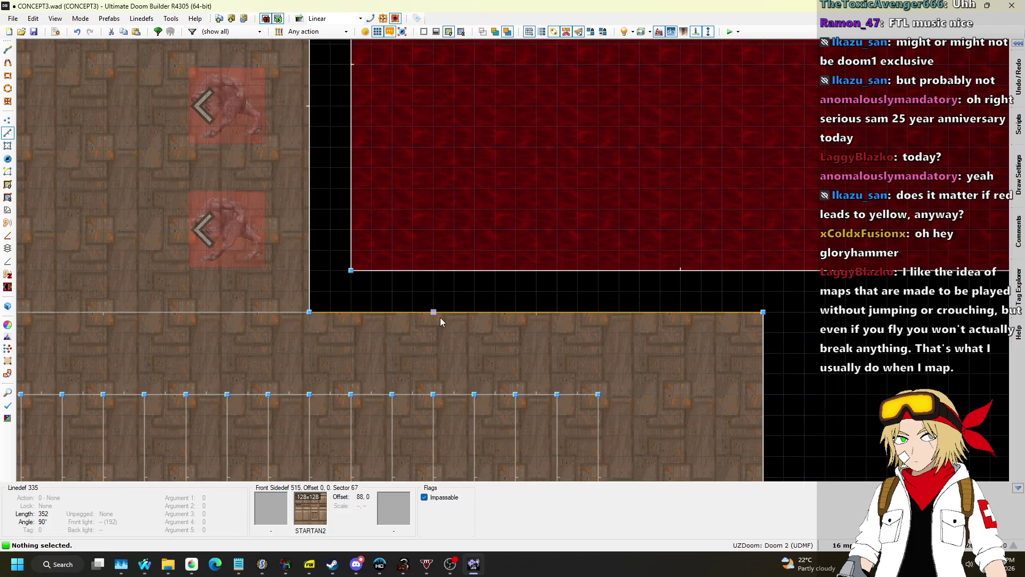
pyautogui.press('d')
pyautogui.click(433, 271)
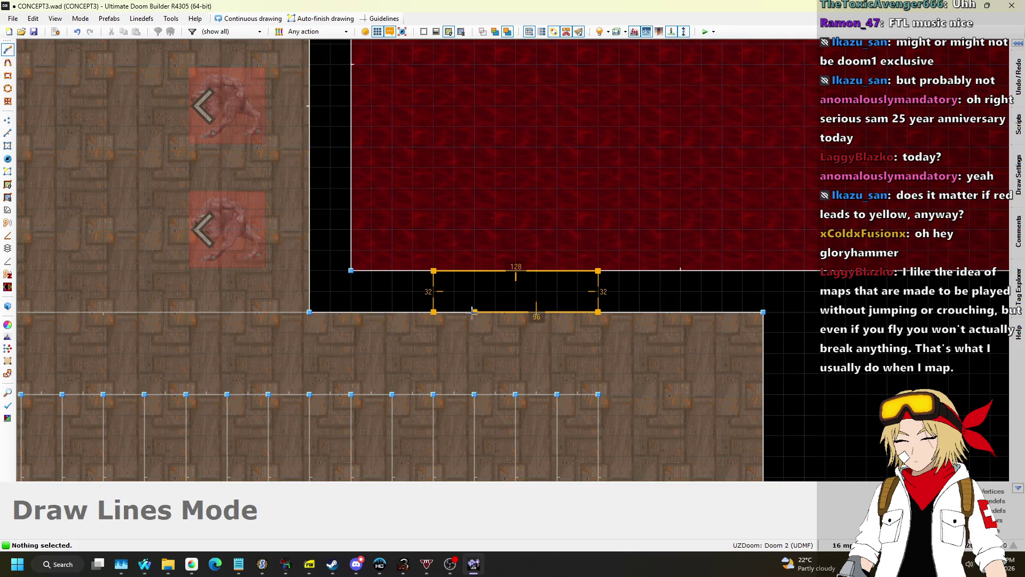
pyautogui.click(437, 314)
pyautogui.press('q')
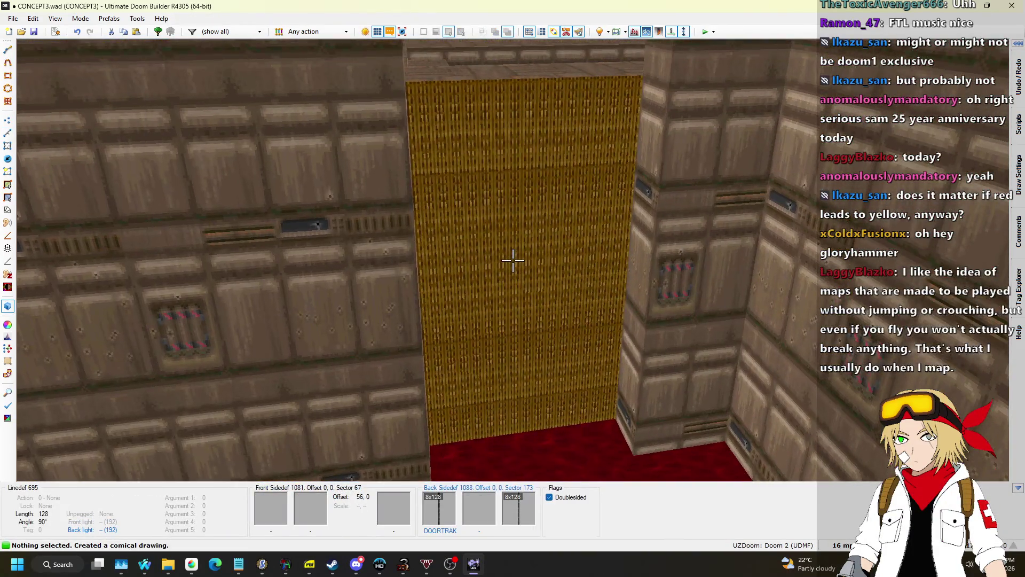
# Clear the door's texture and raise the gap's floor to 160
pyautogui.press('Delete')
pyautogui.click(512, 260)
pyautogui.scroll(8, 513, 260)
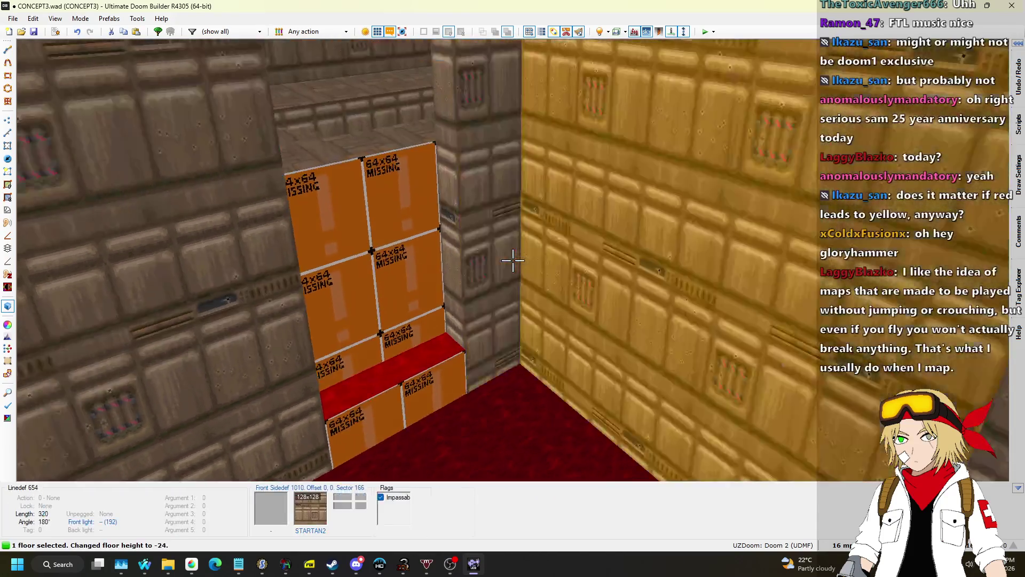
pyautogui.scroll(8, 512, 260)
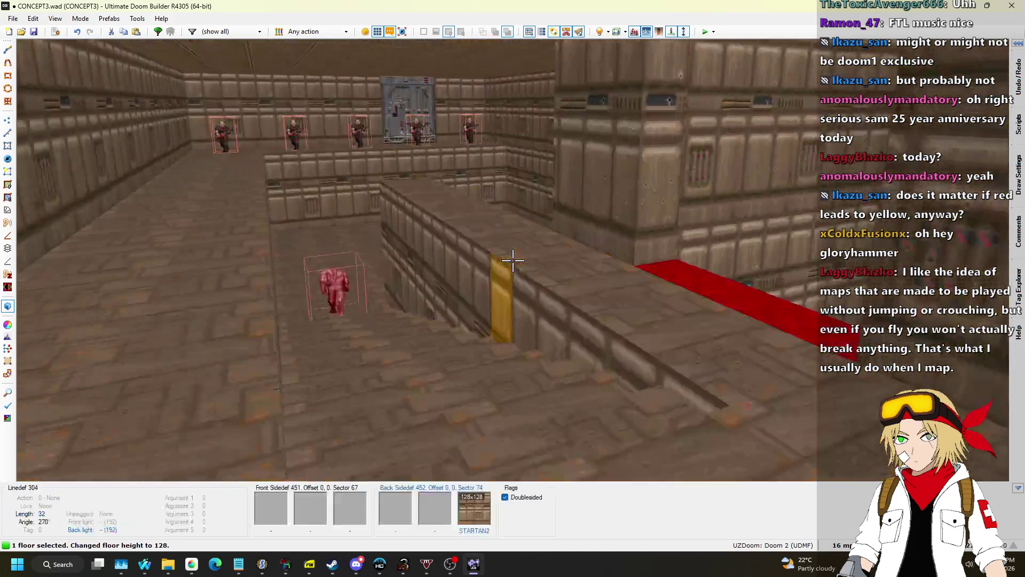
pyautogui.scroll(4, 512, 260)
pyautogui.click(513, 260)
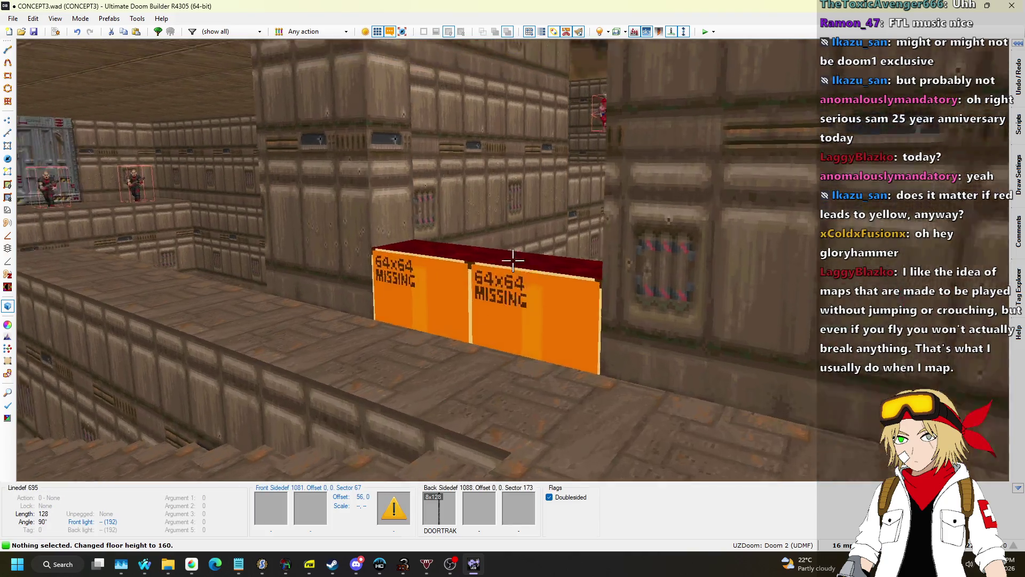
# Lower the gap's ceiling to 224 and replace its sky with CEIL1_1
pyautogui.press('s')
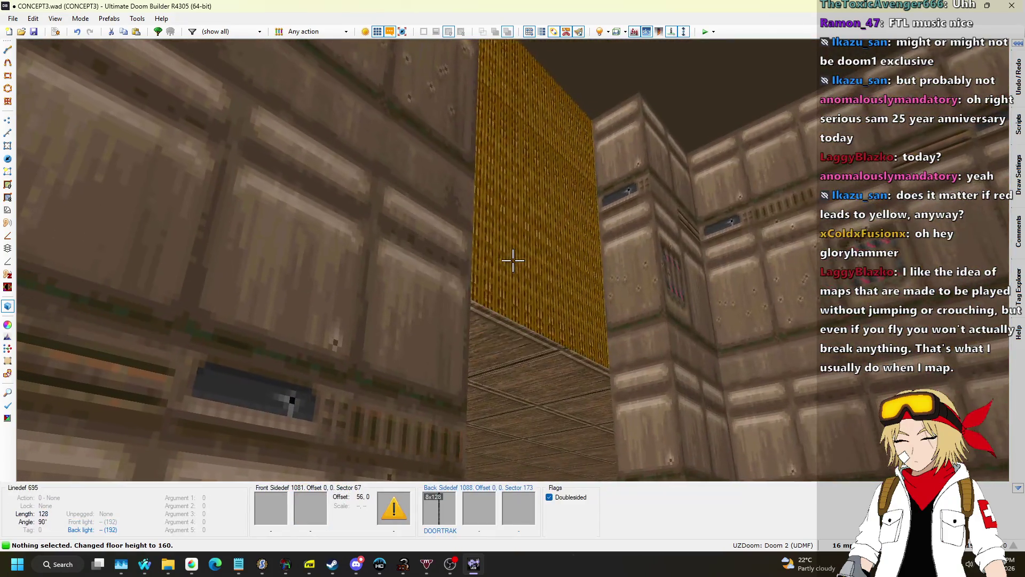
pyautogui.click(512, 260)
pyautogui.scroll(3, 512, 260)
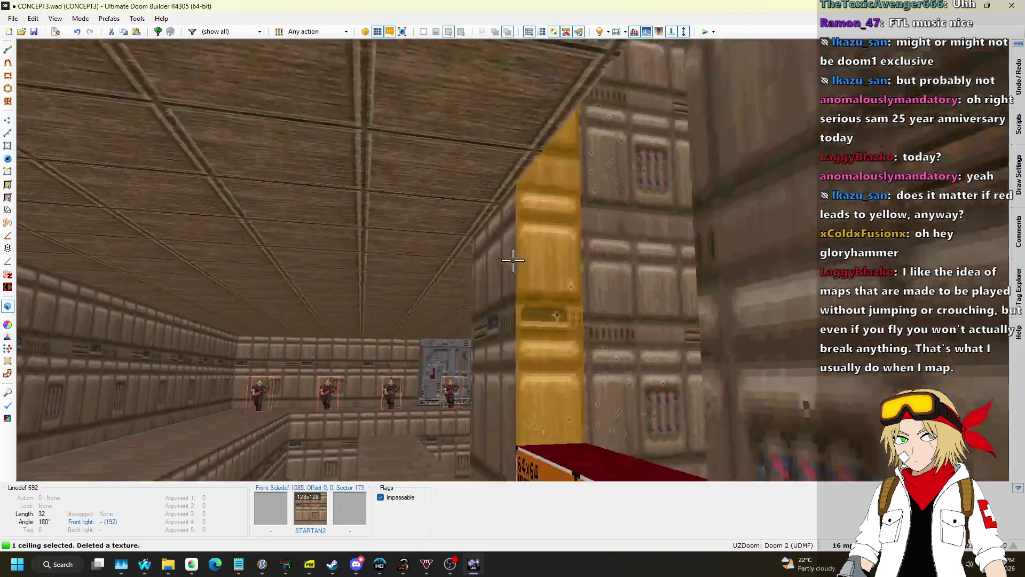
pyautogui.scroll(-5, 513, 260)
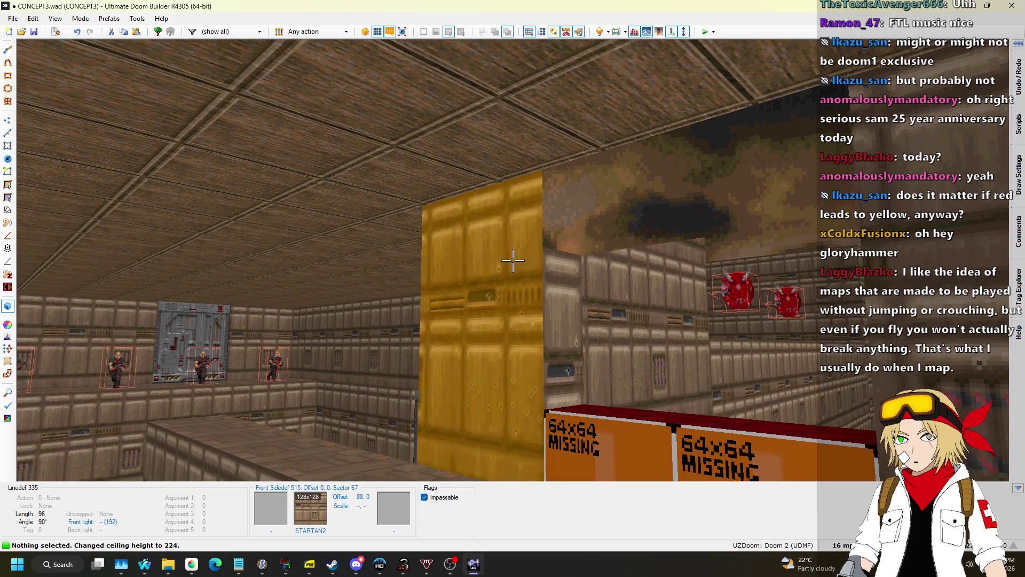
pyautogui.hotkey('ctrl', 'c')
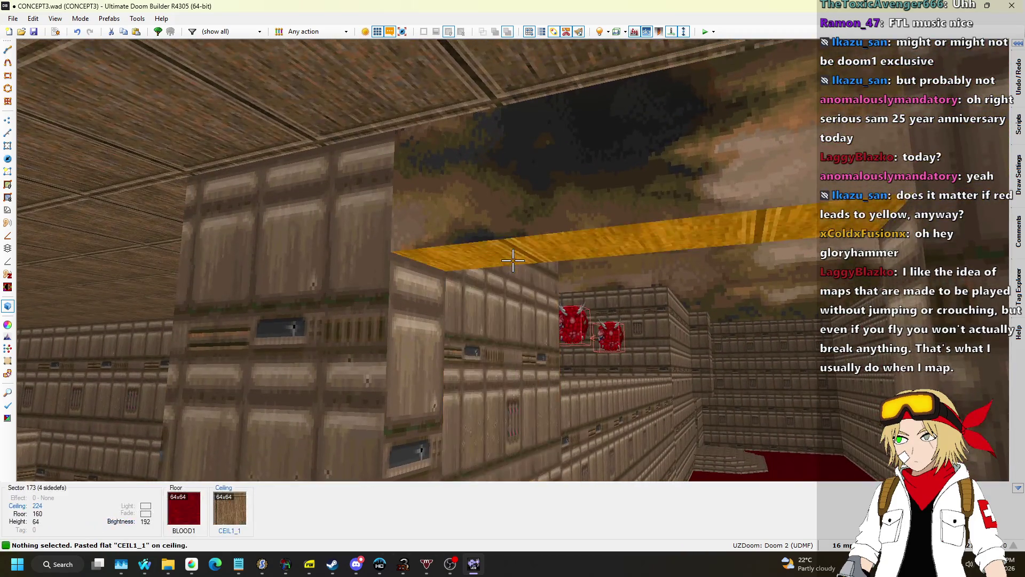
pyautogui.hotkey('ctrl', 'v')
# Paste STARTAN2 onto the gap's missing-texture wall panels
pyautogui.hotkey('ctrl', 'c')
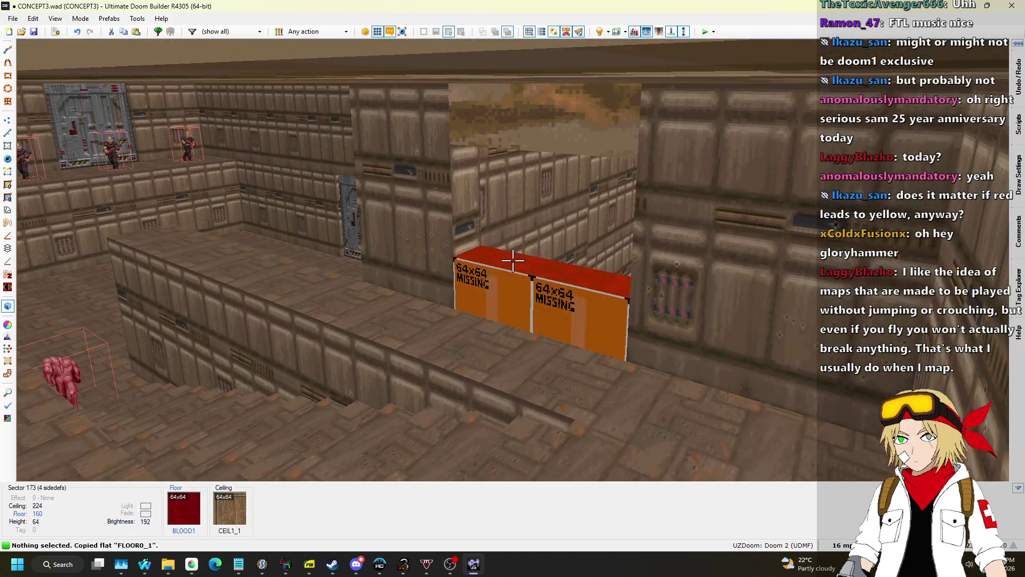
pyautogui.hotkey('ctrl', 'v')
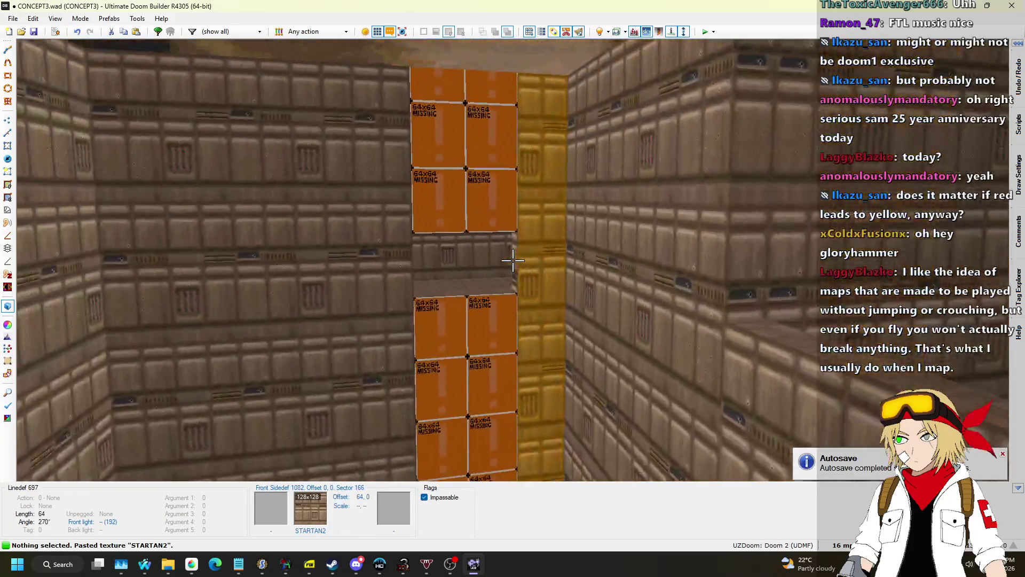
pyautogui.hotkey('ctrl', 'v')
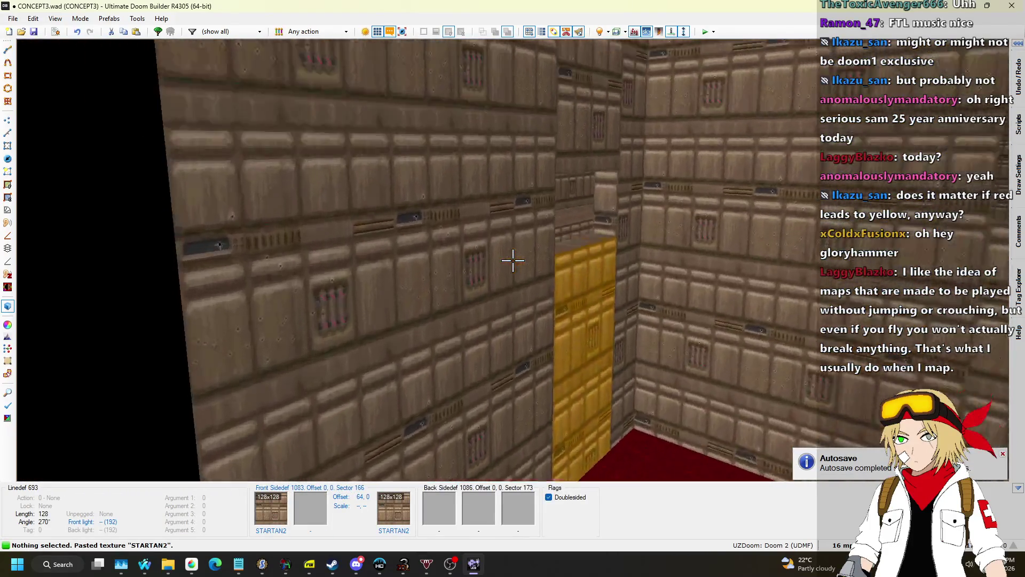
pyautogui.press('w')
pyautogui.press('w')
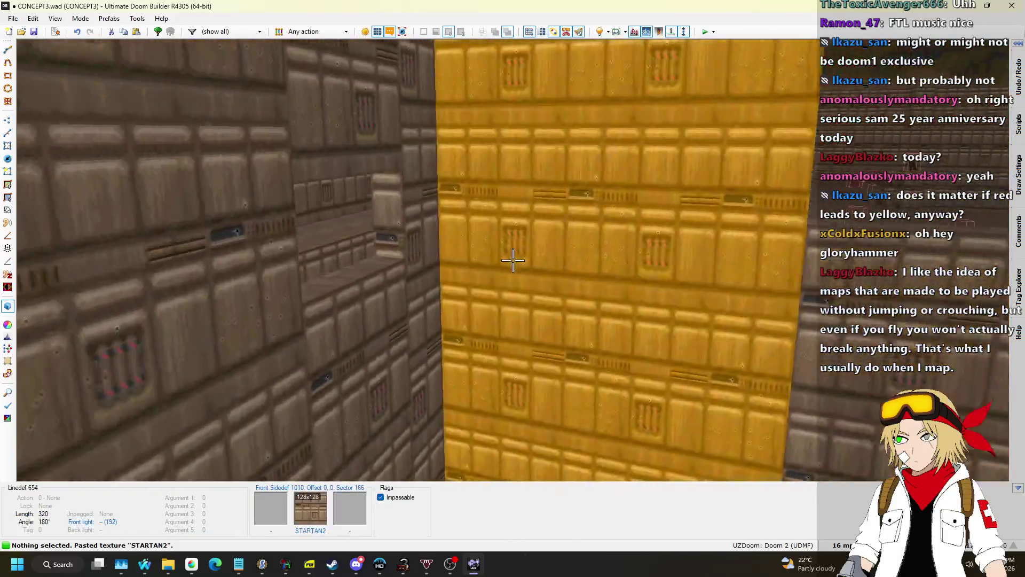
pyautogui.press('q')
pyautogui.scroll(4, 508, 262)
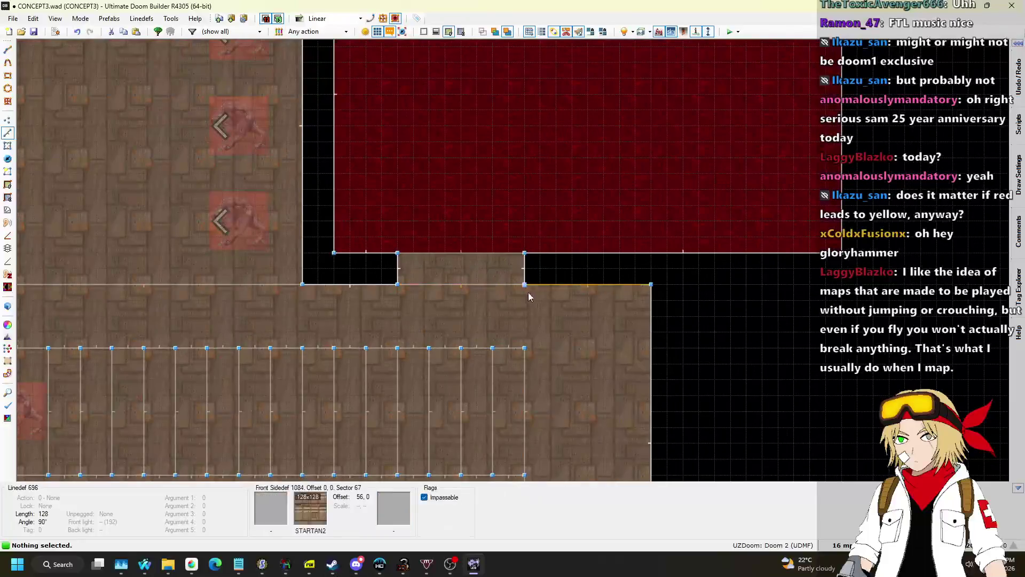
# Draw a new line straight across the gap
pyautogui.scroll(2, 443, 289)
pyautogui.press('d')
pyautogui.click(366, 255)
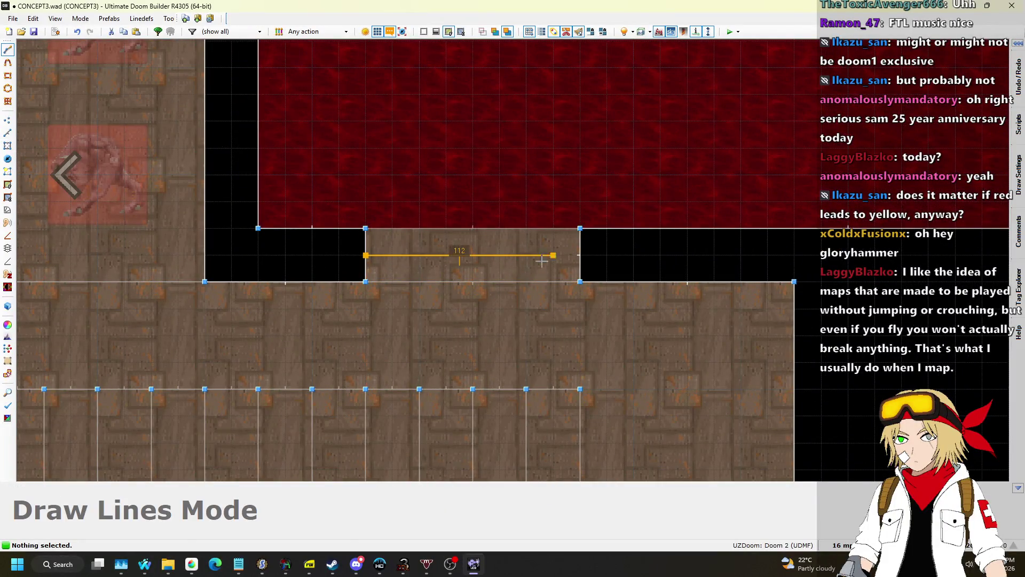
pyautogui.rightClick(545, 258)
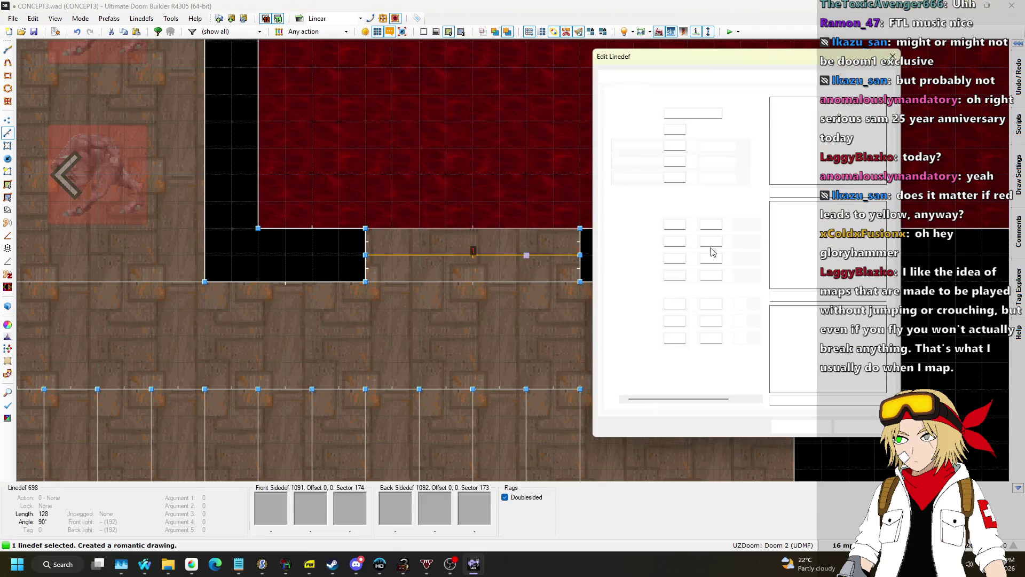
# Give the line a MIDSPACE middle texture and make it block players and monsters
pyautogui.click(796, 223)
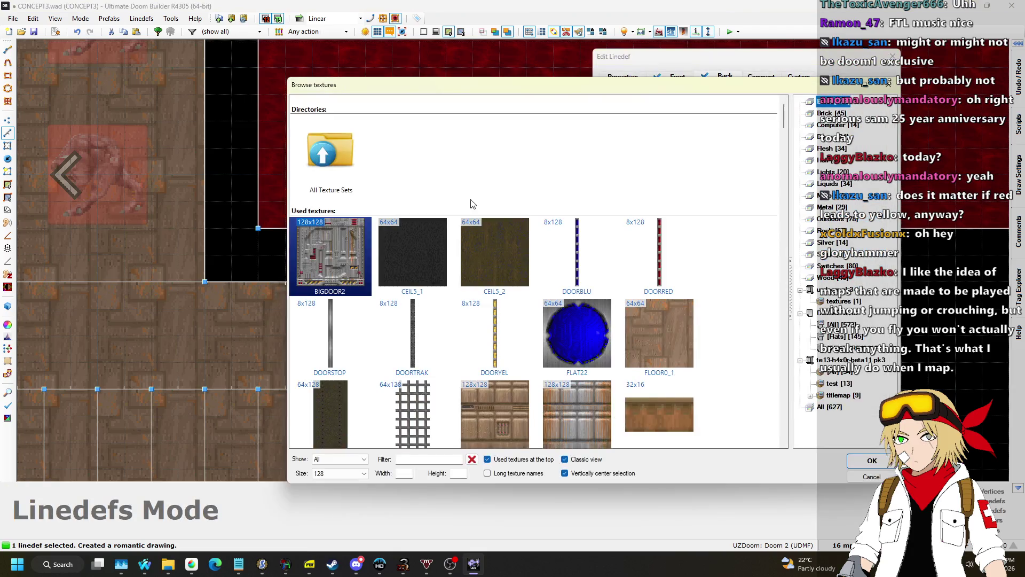
pyautogui.doubleClick(419, 403)
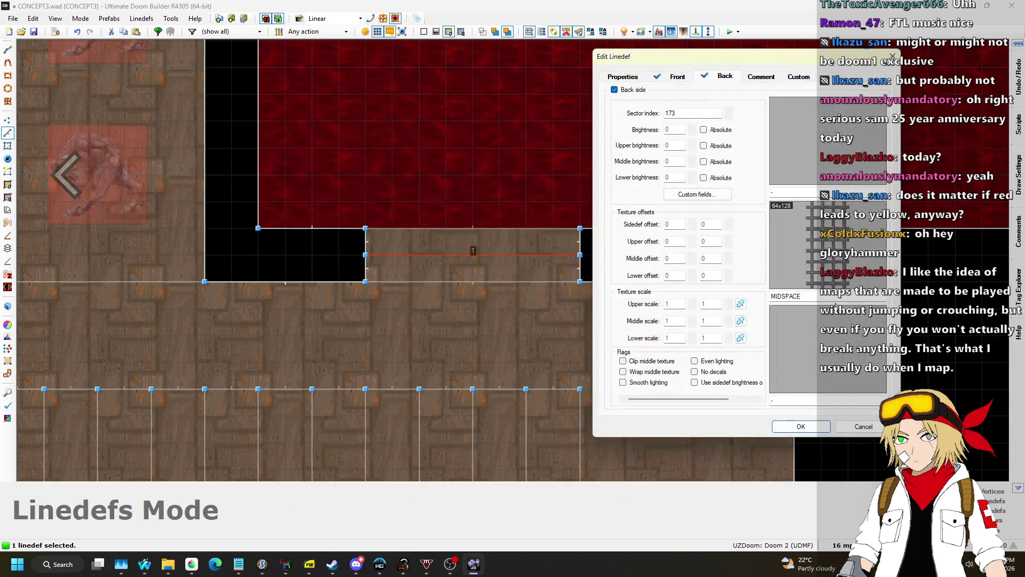
pyautogui.click(677, 76)
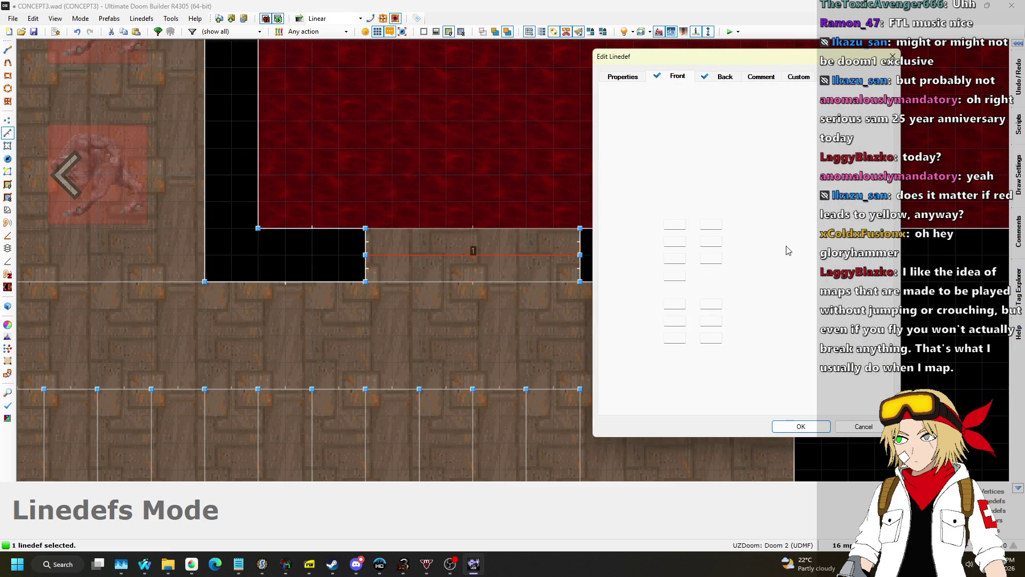
pyautogui.click(622, 76)
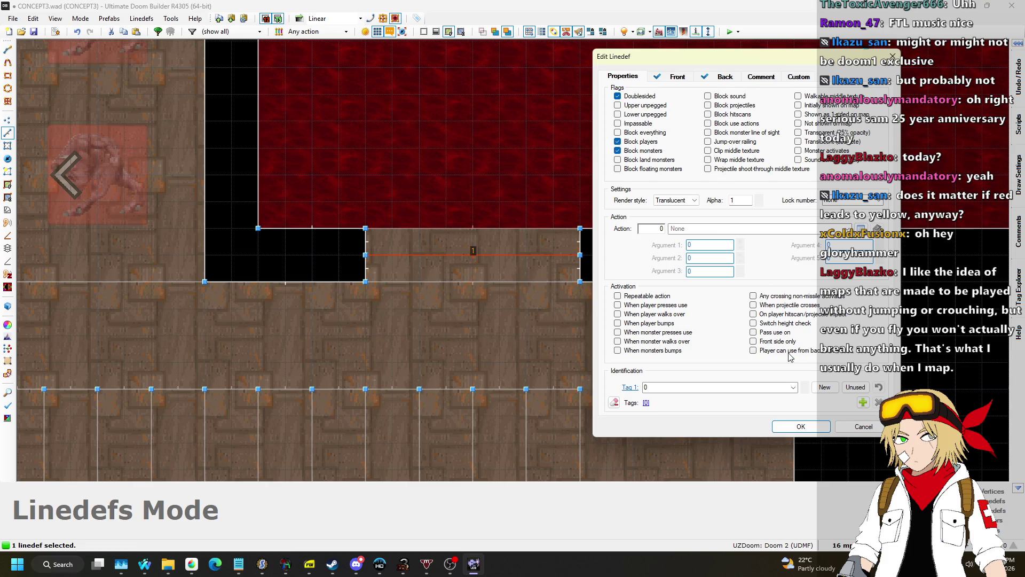
pyautogui.click(826, 426)
pyautogui.scroll(-3, 623, 308)
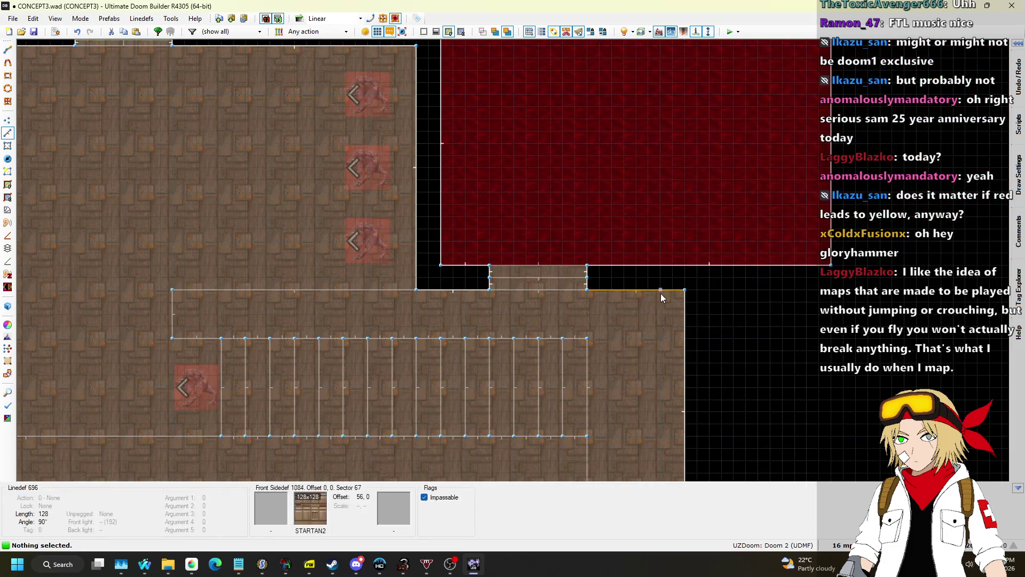
# Fly through the barred window past the red rooms to view the sunken pillar
pyautogui.press('w')
pyautogui.press('w')
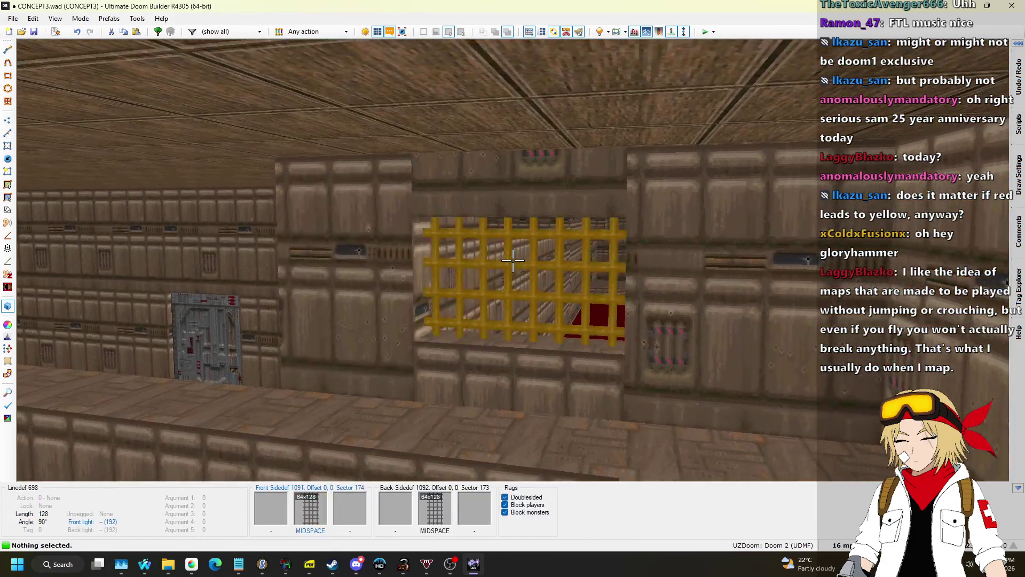
pyautogui.press('w')
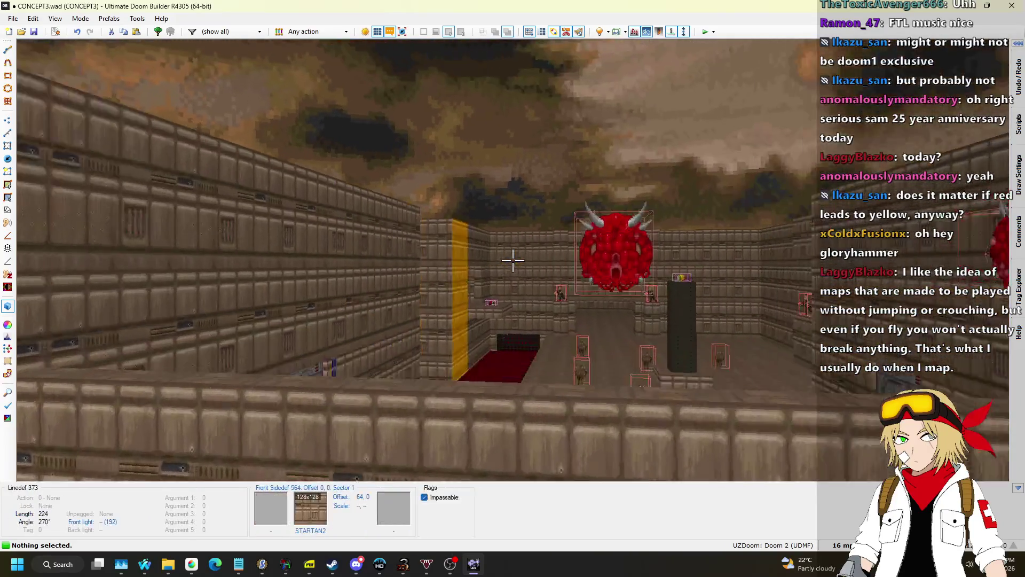
pyautogui.press('w')
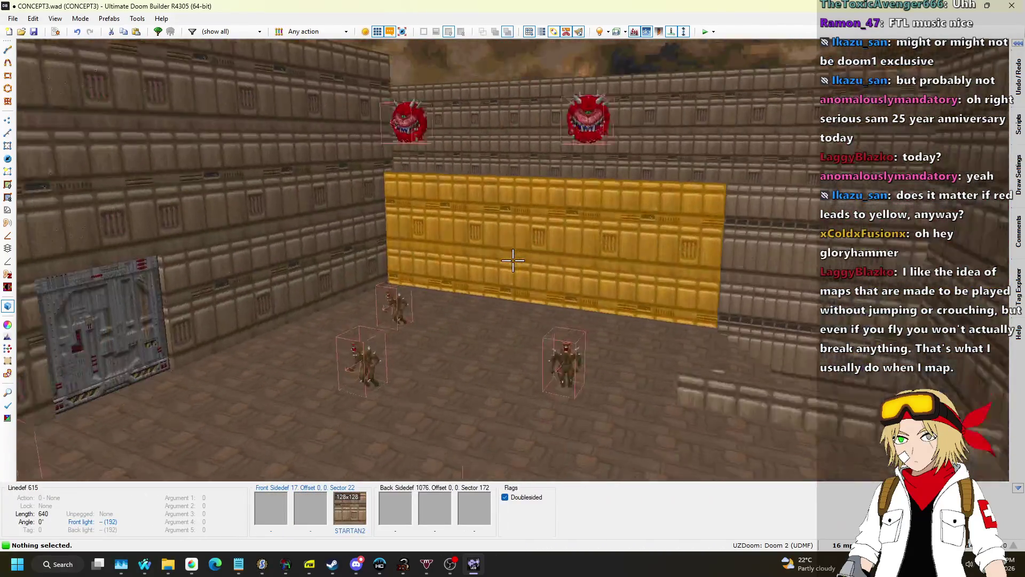
pyautogui.press('w')
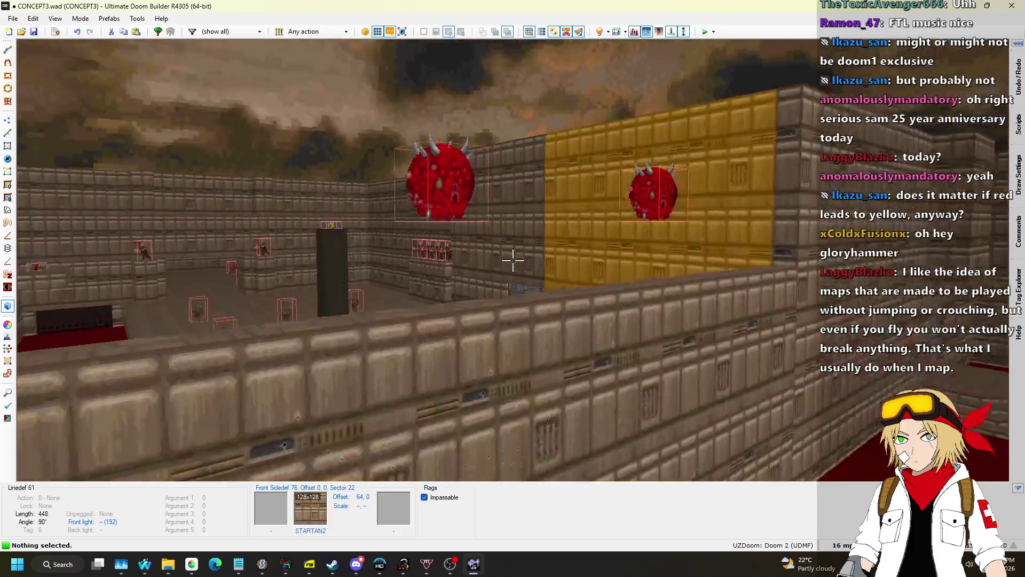
pyautogui.press('w')
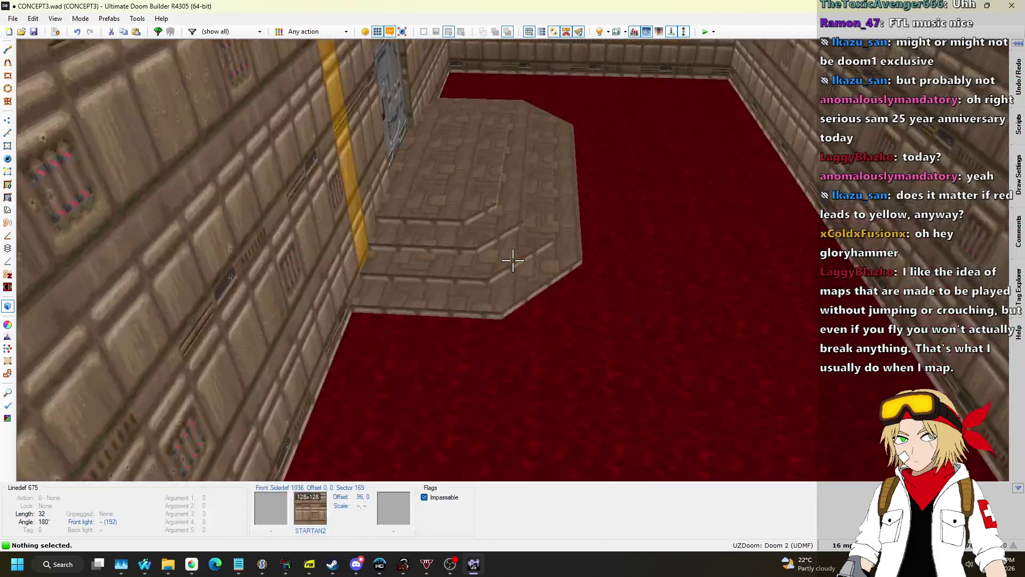
pyautogui.press('w')
# Zoom around the 2D map, then return to the 3D preview
pyautogui.press('q')
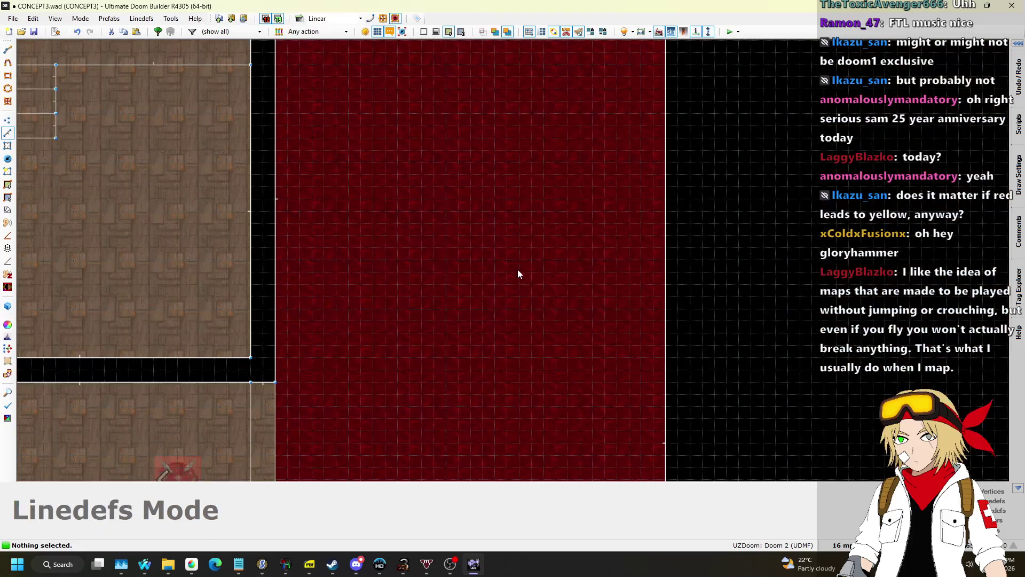
pyautogui.scroll(8, 504, 283)
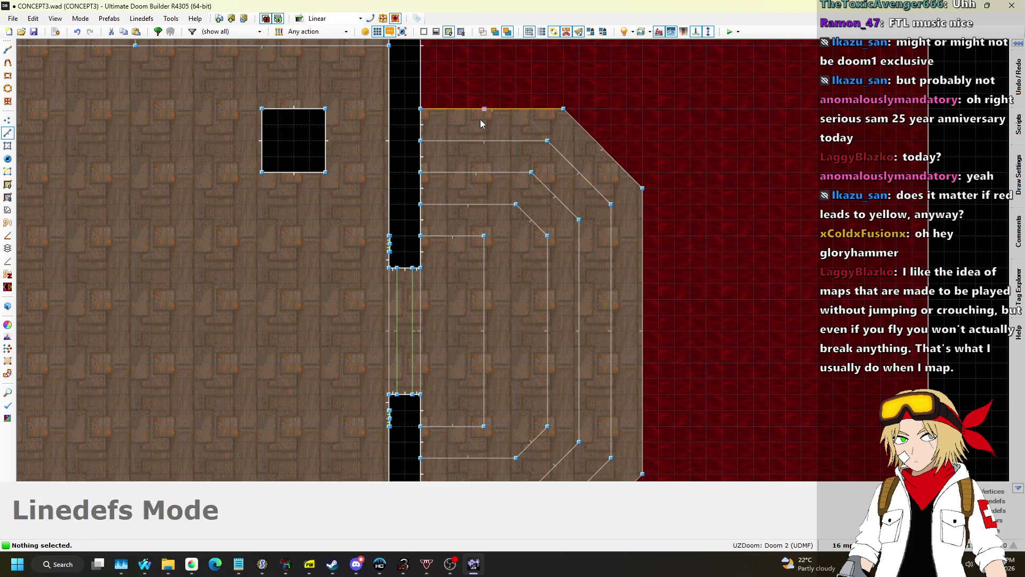
pyautogui.scroll(-4, 487, 111)
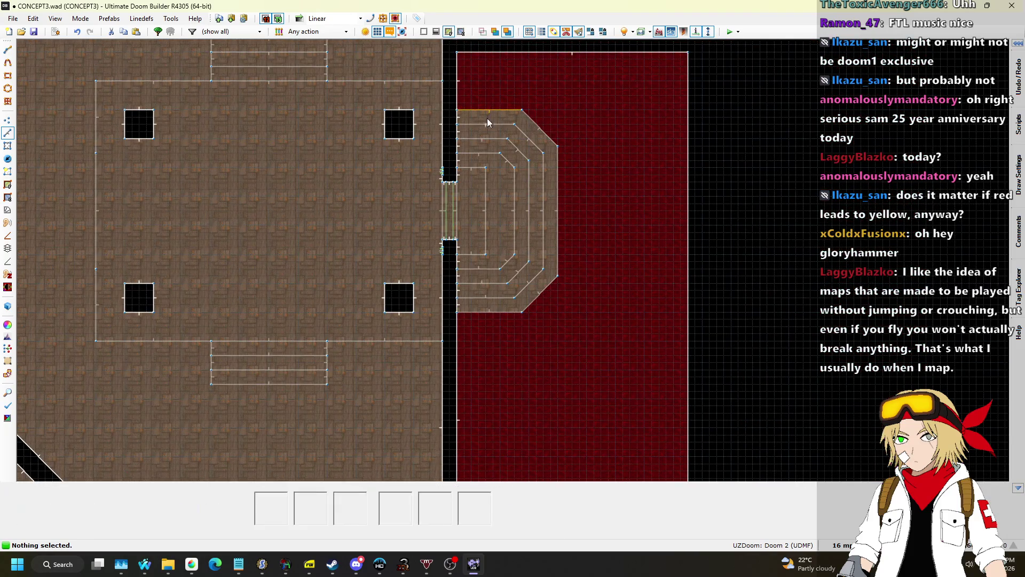
pyautogui.press('q')
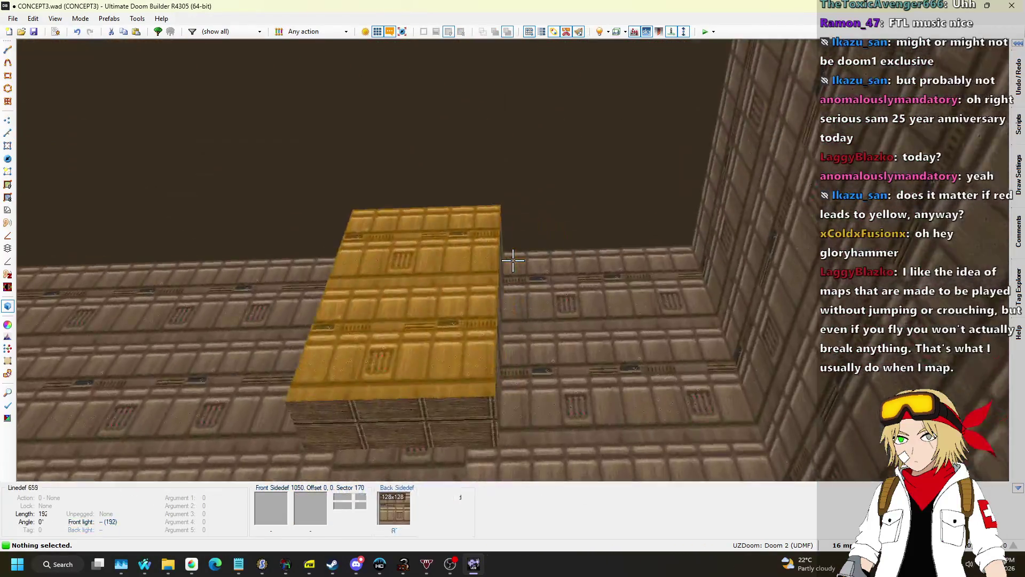
# Select four ceilings above the room, lower them to 192, then undo that change
pyautogui.press('s')
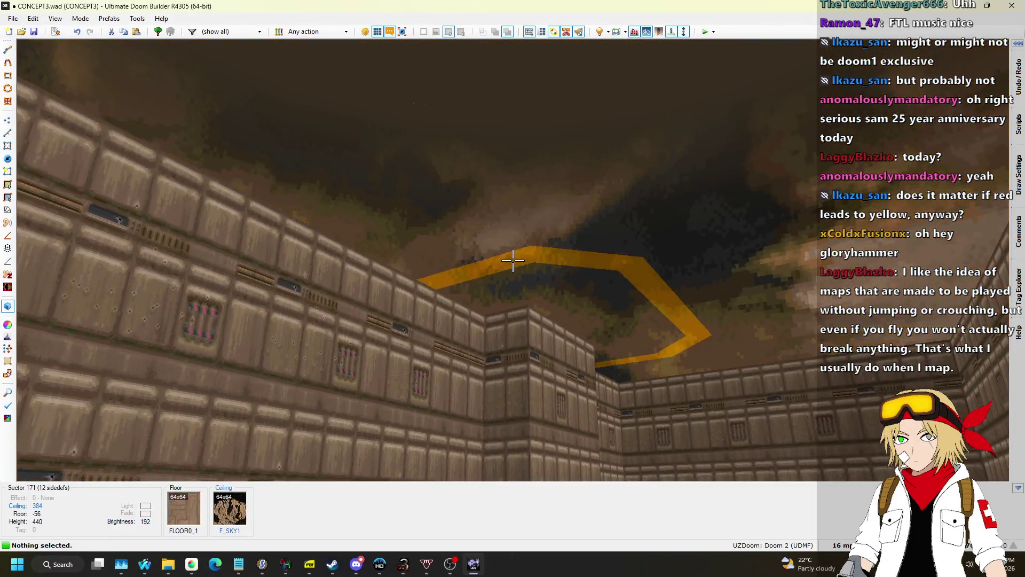
pyautogui.click(512, 261)
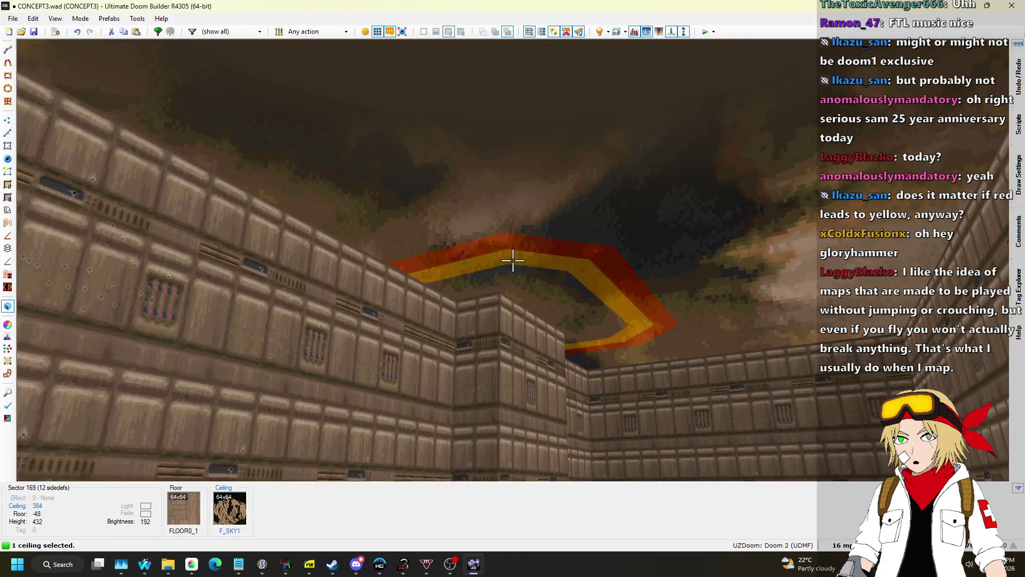
pyautogui.click(512, 261)
pyautogui.click(513, 261)
pyautogui.click(513, 260)
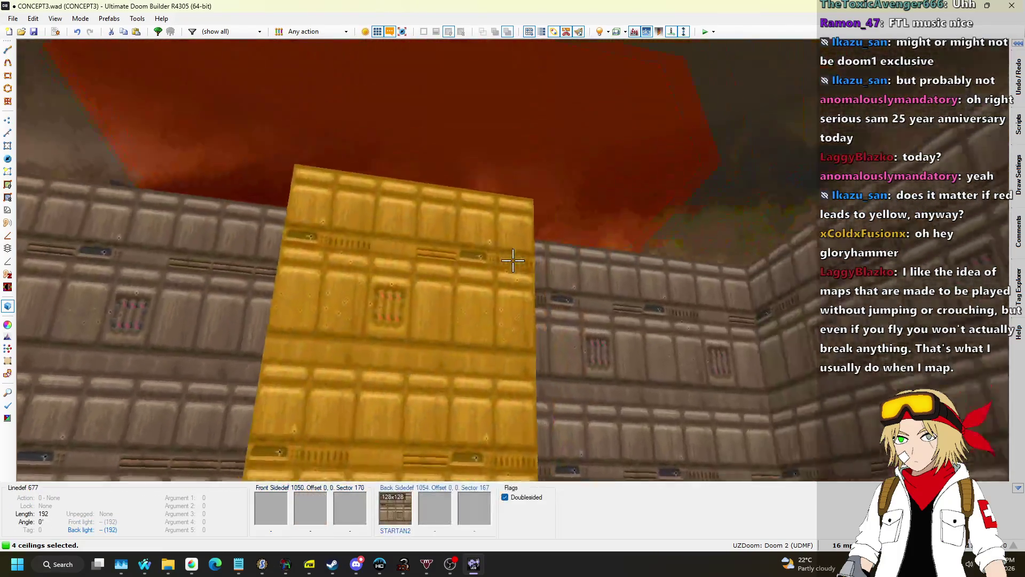
pyautogui.scroll(-3, 512, 261)
pyautogui.scroll(-20, 513, 261)
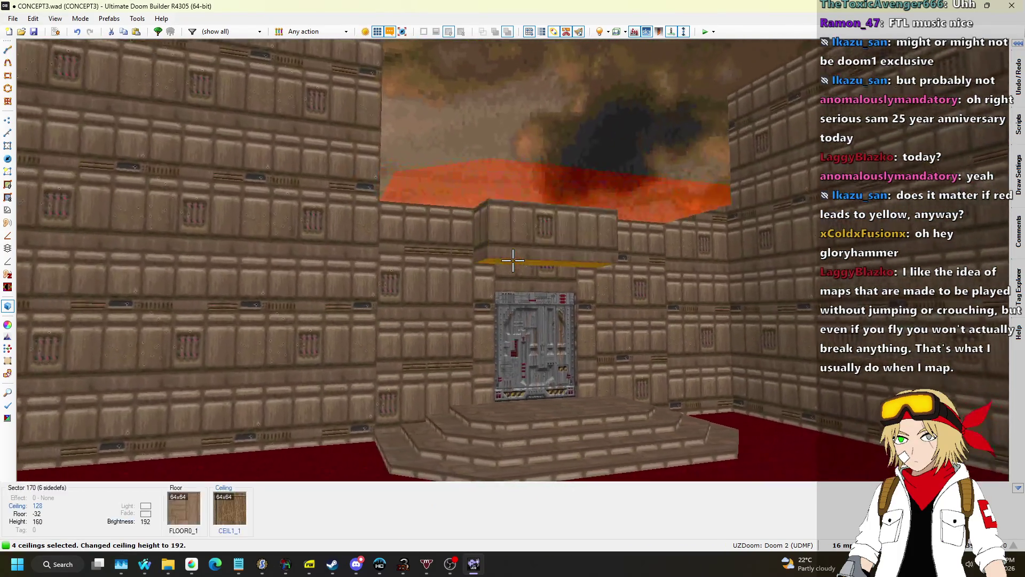
pyautogui.hotkey('ctrl', 'z')
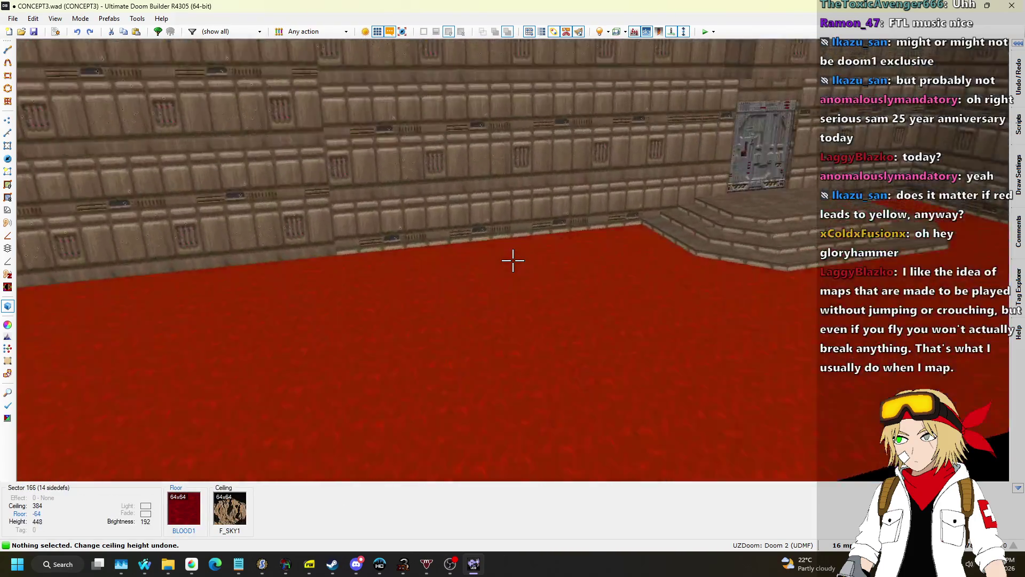
# Zoom around the red room and main hall and set the grid size to 64
pyautogui.press('q')
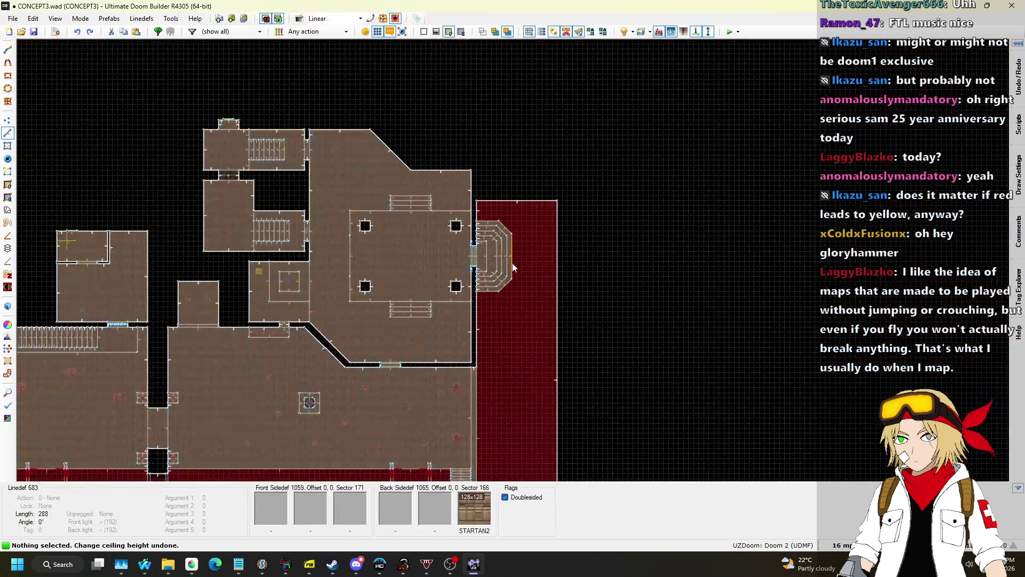
pyautogui.scroll(-5, 581, 140)
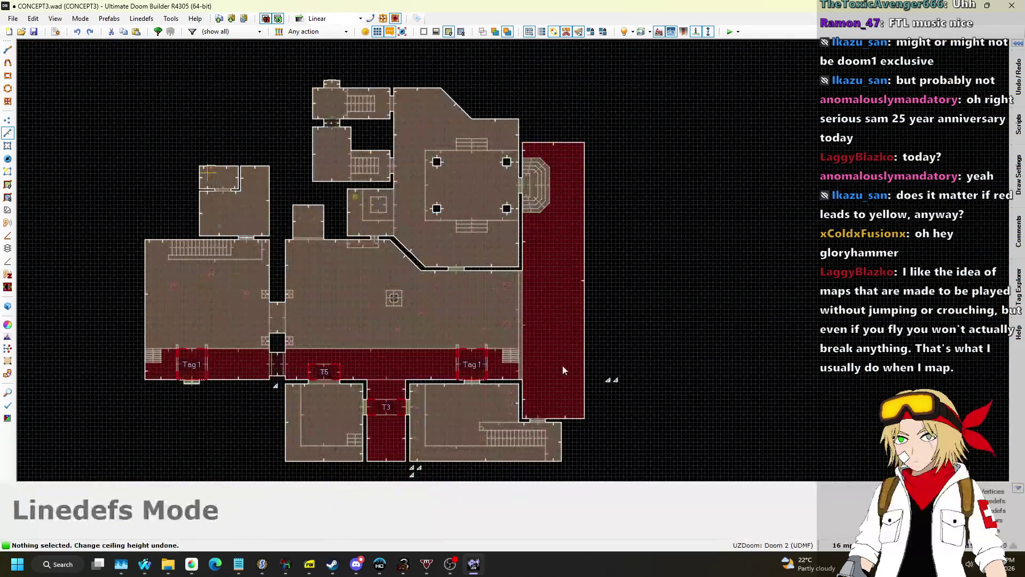
pyautogui.scroll(6, 566, 361)
pyautogui.scroll(-2, 520, 376)
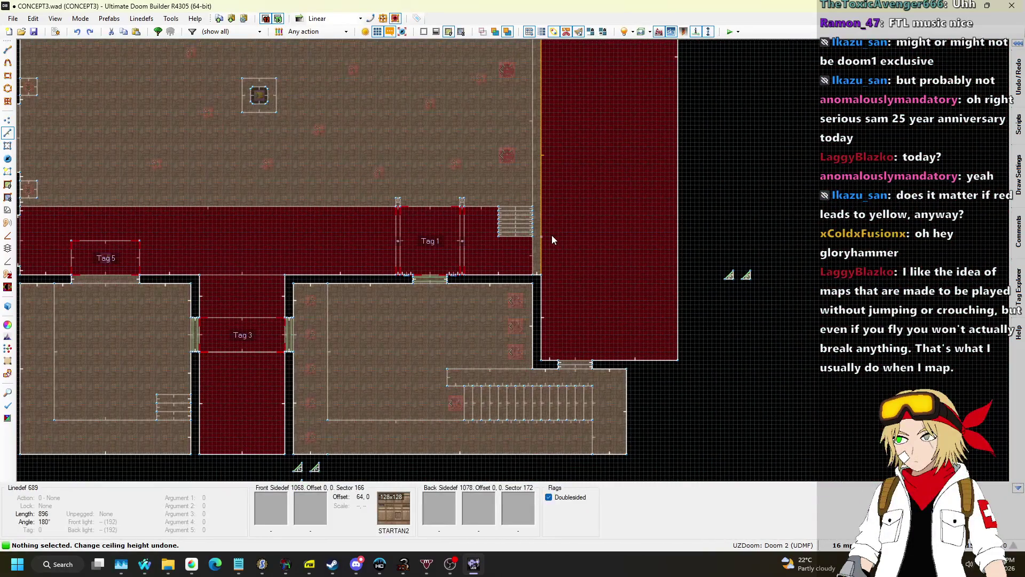
pyautogui.scroll(-2, 553, 239)
pyautogui.scroll(3, 553, 234)
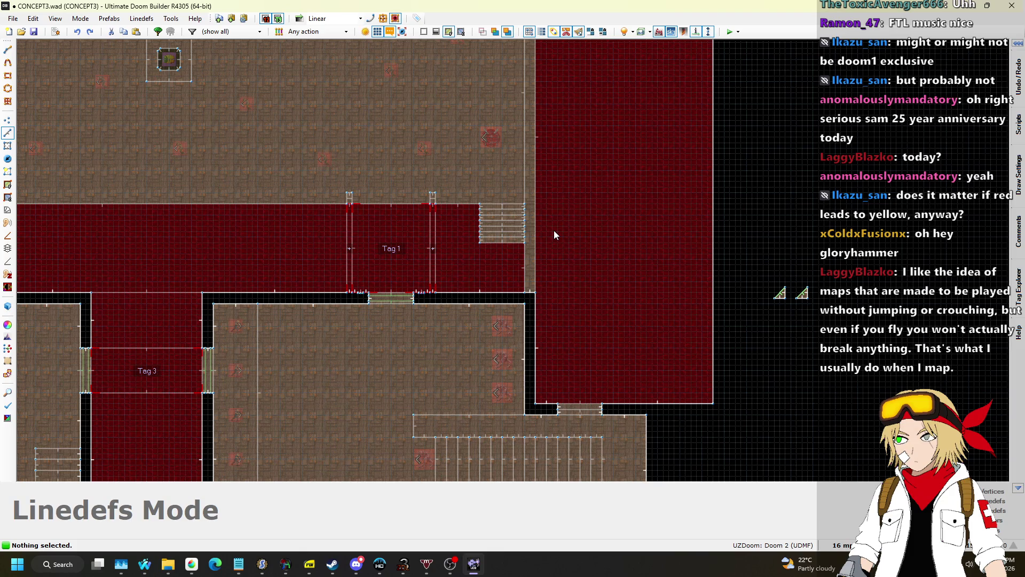
pyautogui.scroll(6, 611, 66)
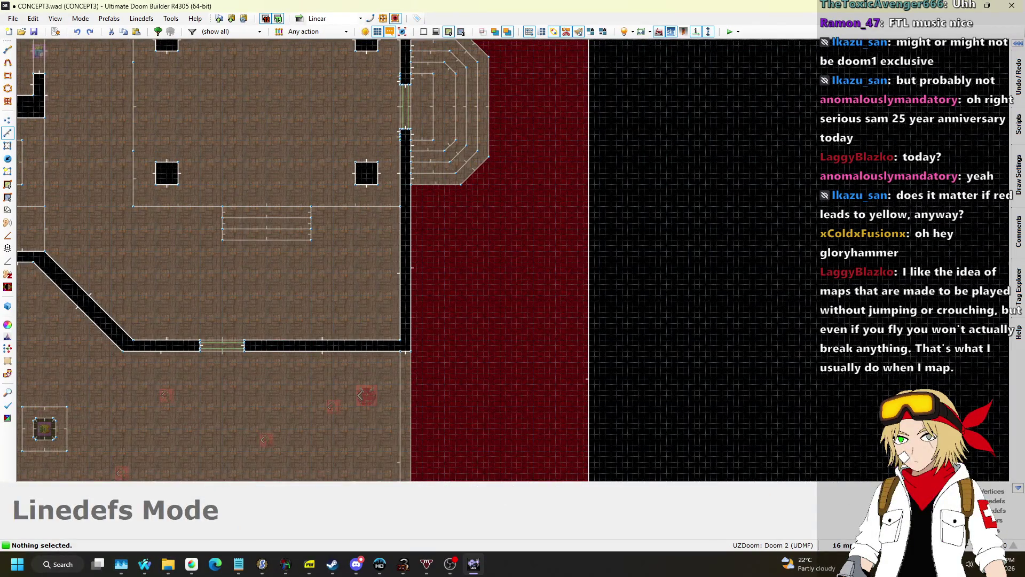
pyautogui.click(841, 544)
pyautogui.click(835, 427)
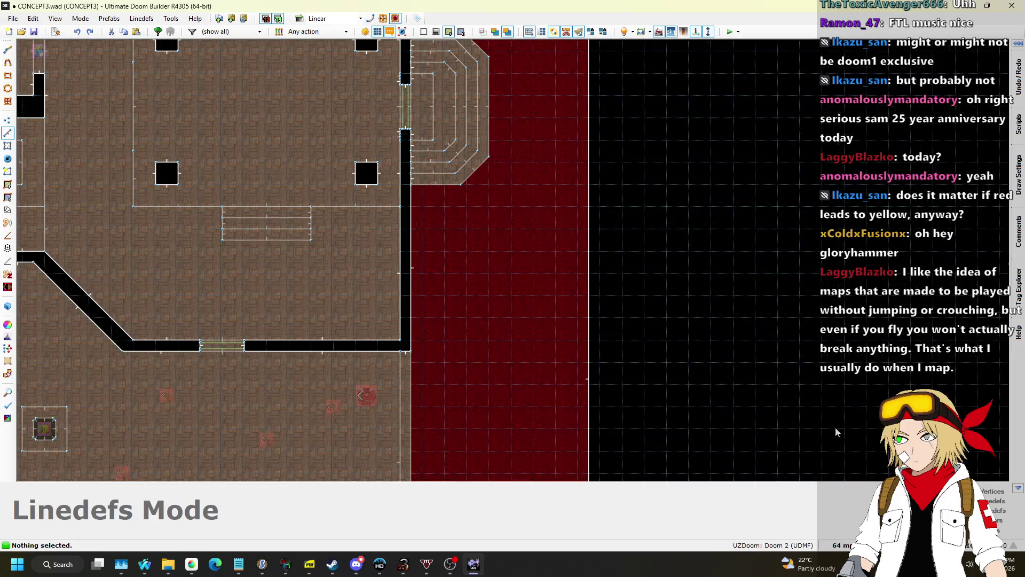
pyautogui.scroll(3, 473, 222)
pyautogui.scroll(-4, 471, 213)
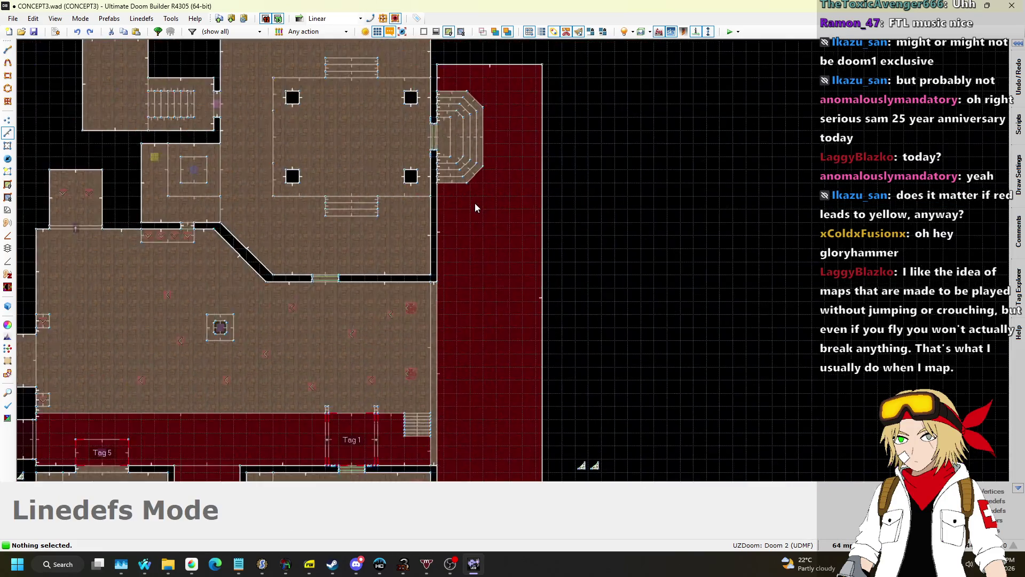
pyautogui.scroll(4, 475, 203)
# Draw a 256-by-256 square sector inside the red room, ready for vertex editing
pyautogui.press('d')
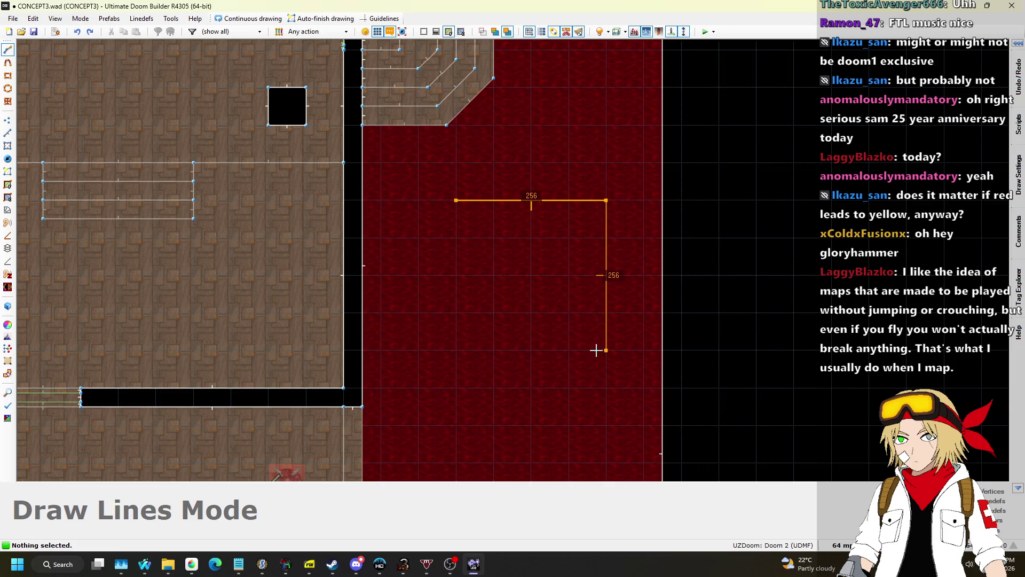
pyautogui.click(456, 217)
pyautogui.scroll(-1, 576, 194)
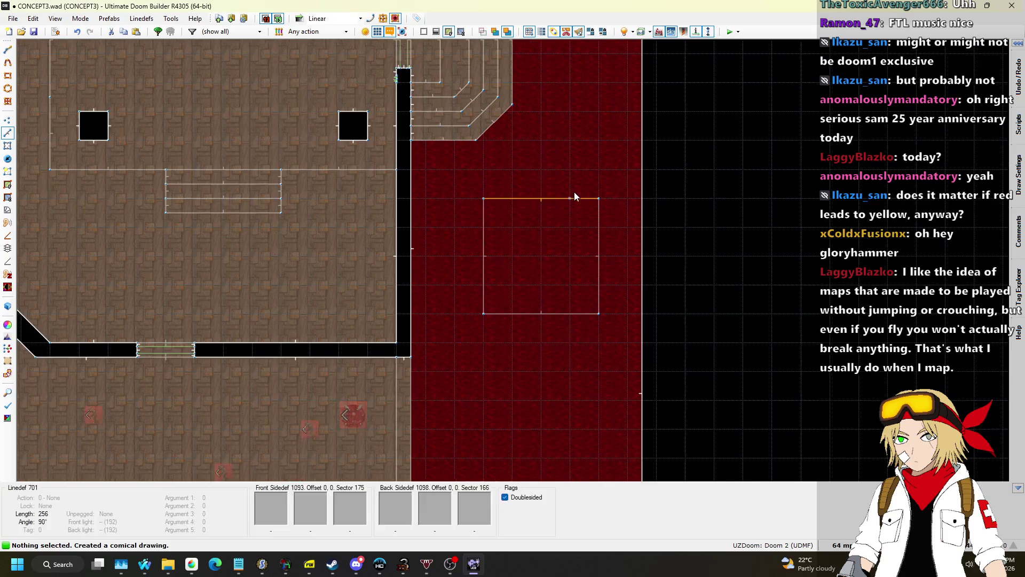
pyautogui.click(7, 120)
pyautogui.scroll(3, 510, 190)
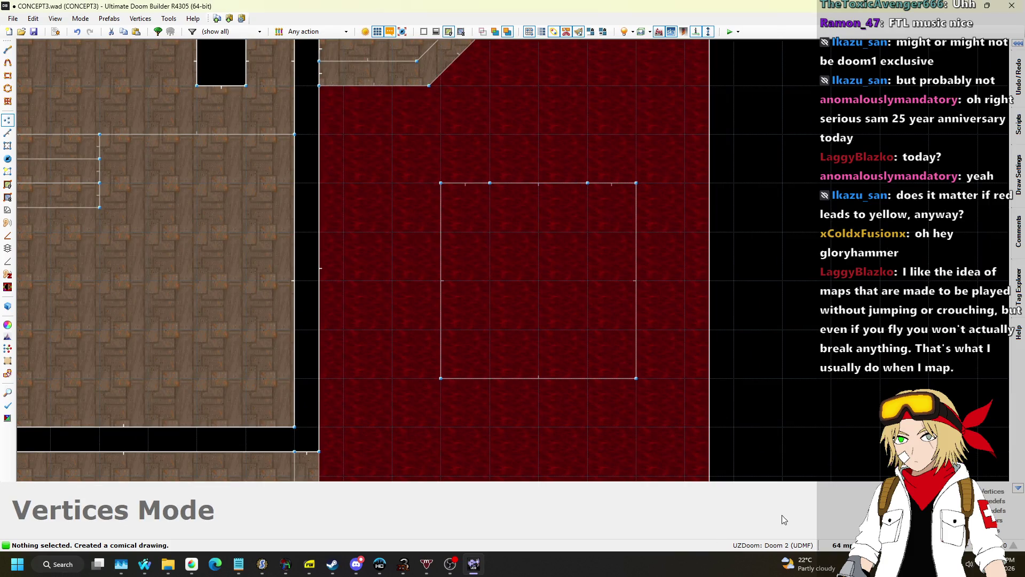
# Set the grid to 32 and chamfer the square's two top corners
pyautogui.click(840, 544)
pyautogui.click(825, 435)
pyautogui.scroll(2, 542, 194)
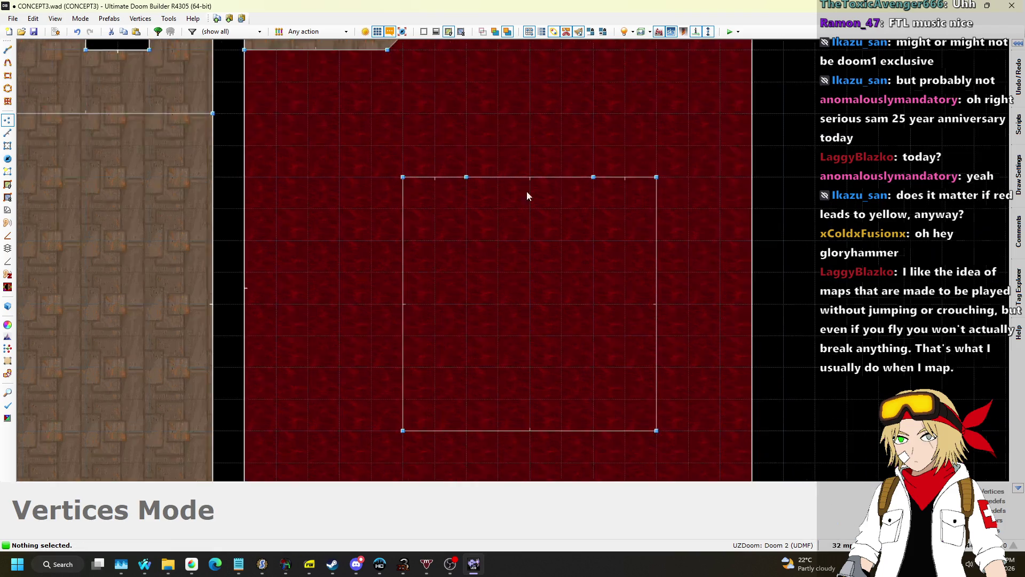
pyautogui.moveTo(449, 174); pyautogui.dragTo(407, 174)
pyautogui.moveTo(617, 174); pyautogui.dragTo(659, 174)
pyautogui.moveTo(698, 174); pyautogui.dragTo(695, 213)
pyautogui.moveTo(368, 174); pyautogui.dragTo(368, 201)
pyautogui.scroll(-2, 482, 205)
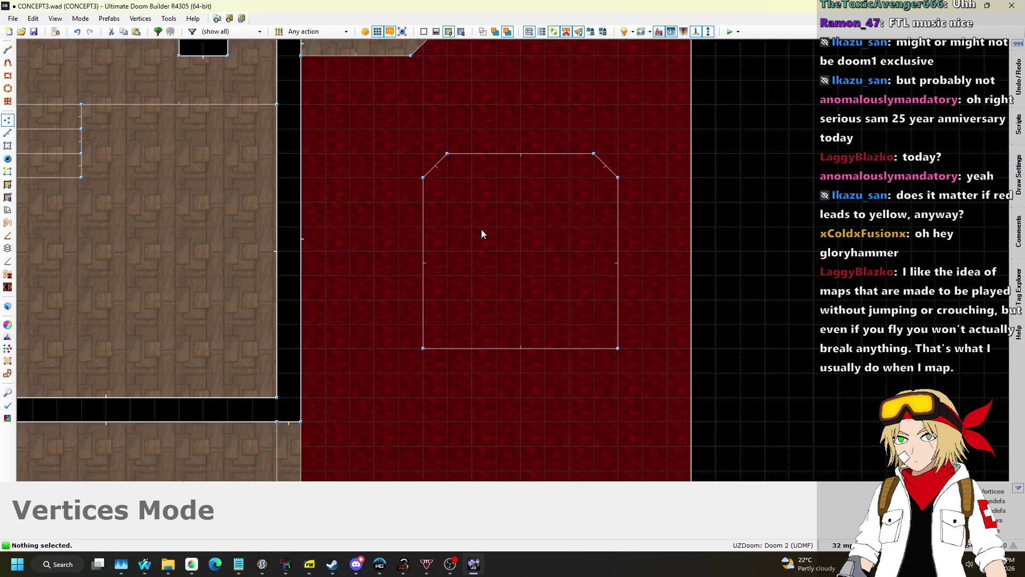
pyautogui.scroll(2, 435, 339)
# Chamfer the two bottom corners, then shift the whole octagon slightly left
pyautogui.rightClick(434, 340)
pyautogui.moveTo(393, 340); pyautogui.dragTo(393, 298)
pyautogui.rightClick(682, 340)
pyautogui.moveTo(723, 340); pyautogui.dragTo(721, 297)
pyautogui.scroll(-4, 537, 231)
pyautogui.scroll(2, 485, 166)
pyautogui.scroll(-2, 495, 168)
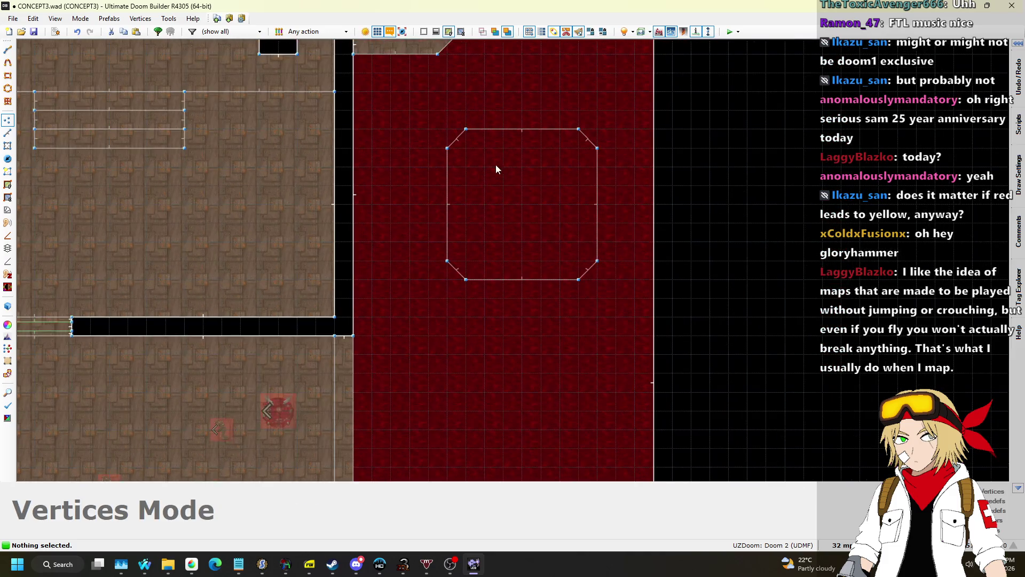
pyautogui.moveTo(424, 119); pyautogui.dragTo(619, 309)
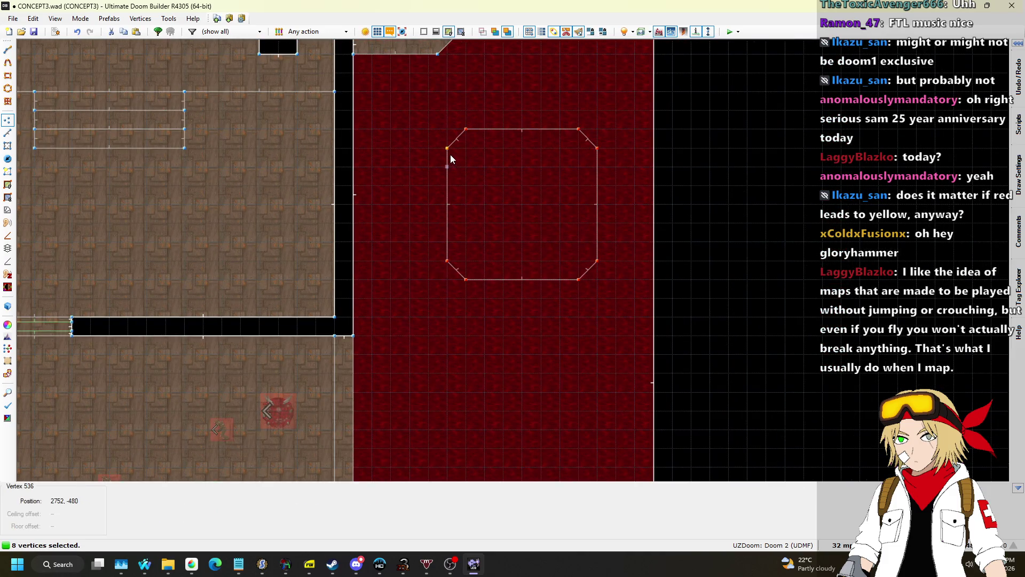
pyautogui.moveTo(449, 155); pyautogui.dragTo(439, 156)
# Raise the octagon's floor toward -56 and paste STARTAN2 onto its sides
pyautogui.press('q')
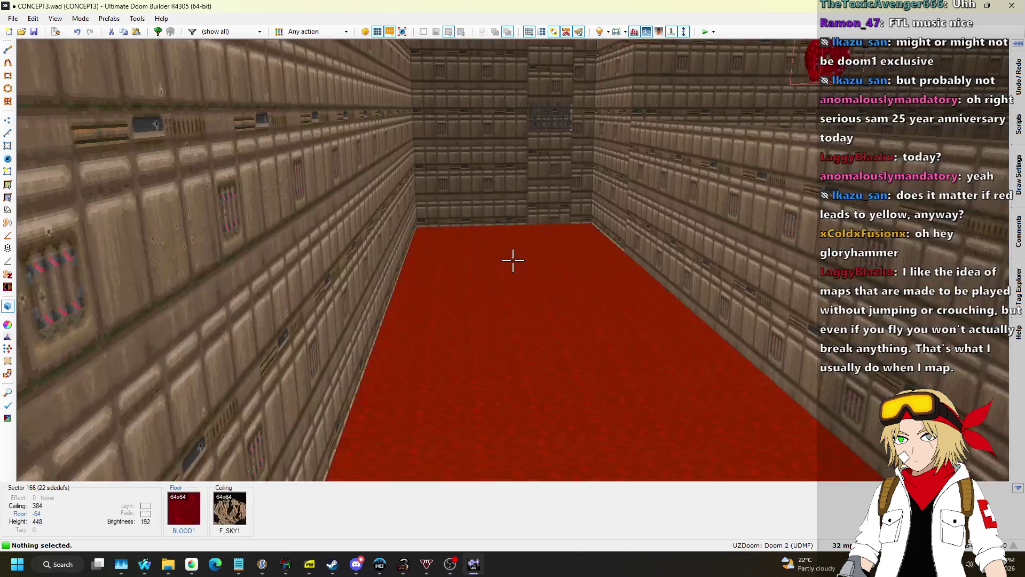
pyautogui.scroll(1, 512, 260)
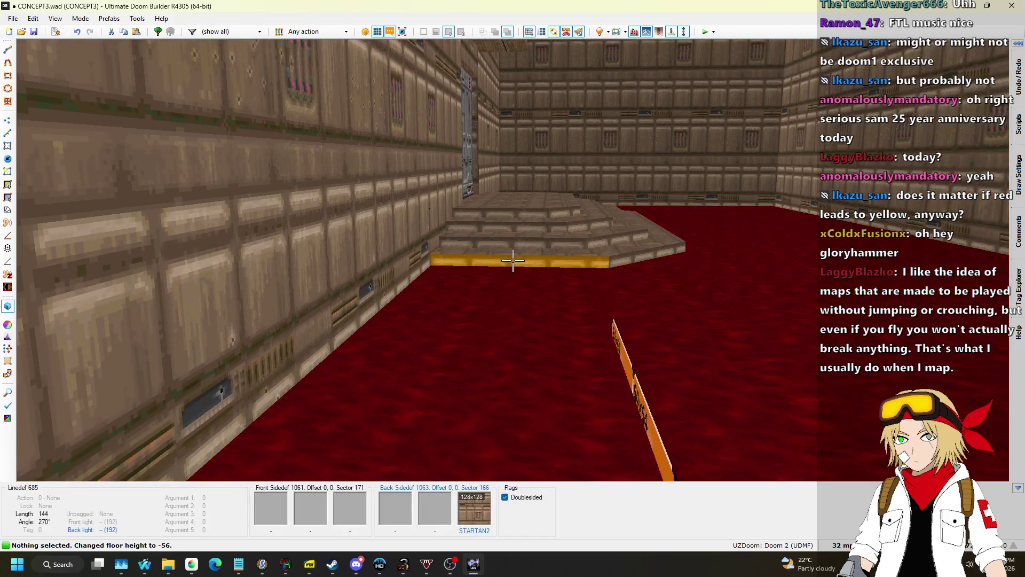
pyautogui.hotkey('ctrl', 'c')
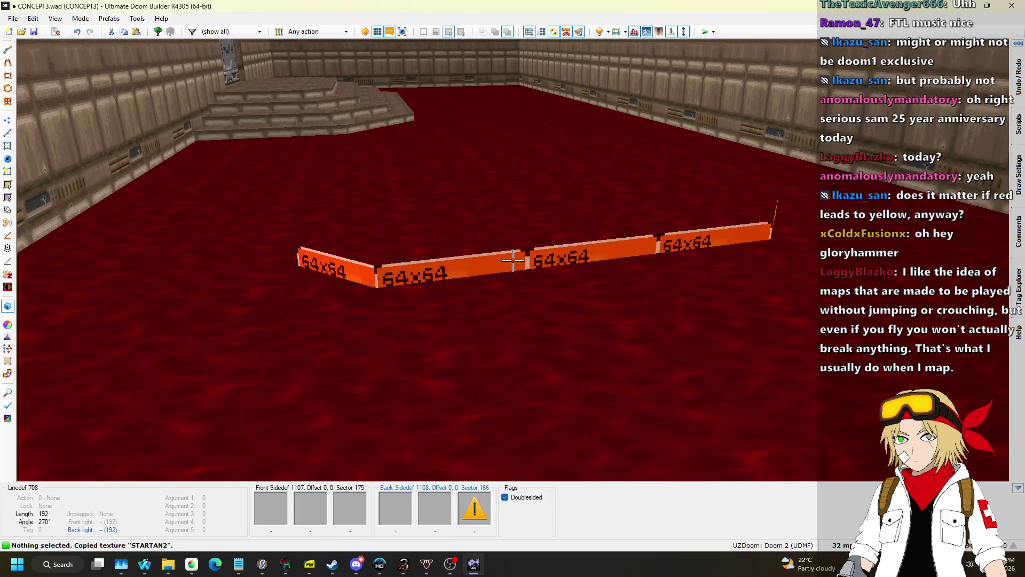
pyautogui.hotkey('ctrl', 'v')
pyautogui.hotkey('ctrl', 'v')
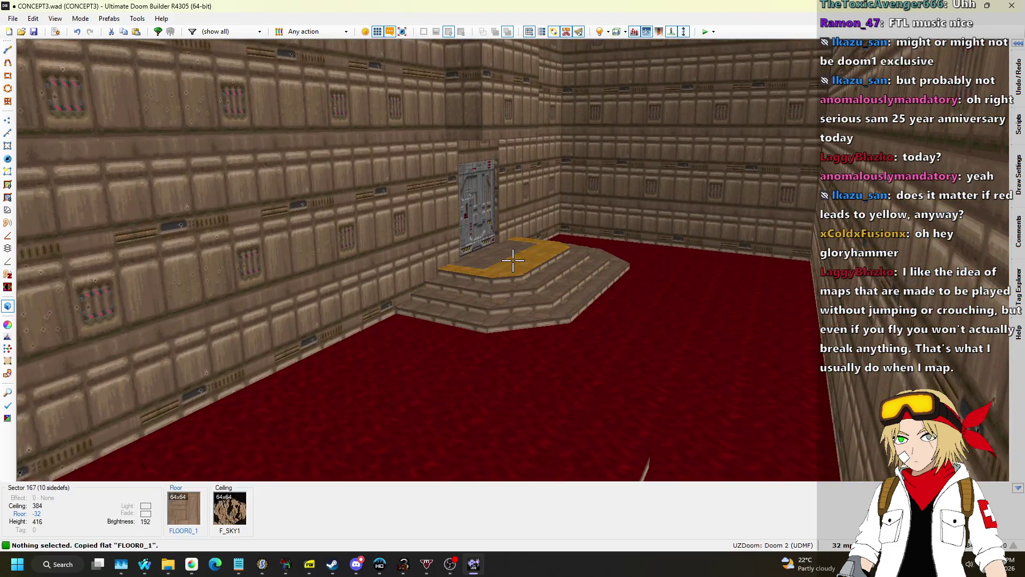
# Narrow the octagon by moving its left, right, top and bottom sides inward
pyautogui.press('q')
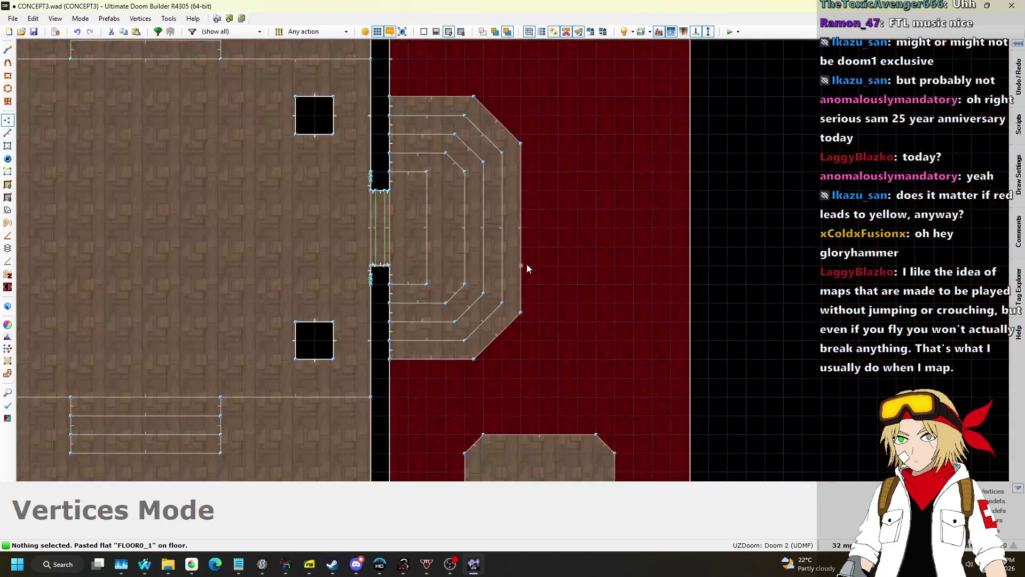
pyautogui.scroll(-2, 533, 260)
pyautogui.scroll(4, 504, 266)
pyautogui.scroll(-4, 546, 281)
pyautogui.scroll(2, 511, 102)
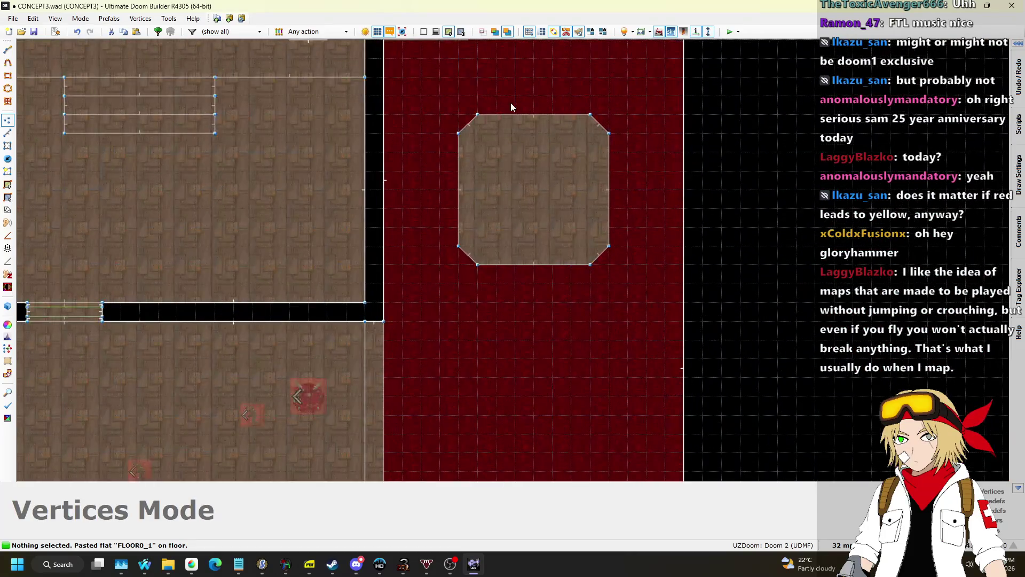
pyautogui.scroll(2, 398, 103)
pyautogui.moveTo(388, 104)
pyautogui.mouseDown()
pyautogui.moveTo(488, 300)
pyautogui.moveTo(501, 415)
pyautogui.mouseUp()
pyautogui.moveTo(453, 124); pyautogui.dragTo(485, 123)
pyautogui.moveTo(626, 119); pyautogui.dragTo(731, 402)
pyautogui.moveTo(677, 154)
pyautogui.mouseDown()
pyautogui.moveTo(645, 155)
pyautogui.moveTo(645, 196)
pyautogui.mouseUp()
pyautogui.click(411, 107)
pyautogui.moveTo(421, 311); pyautogui.dragTo(709, 394)
pyautogui.moveTo(650, 347); pyautogui.dragTo(642, 302)
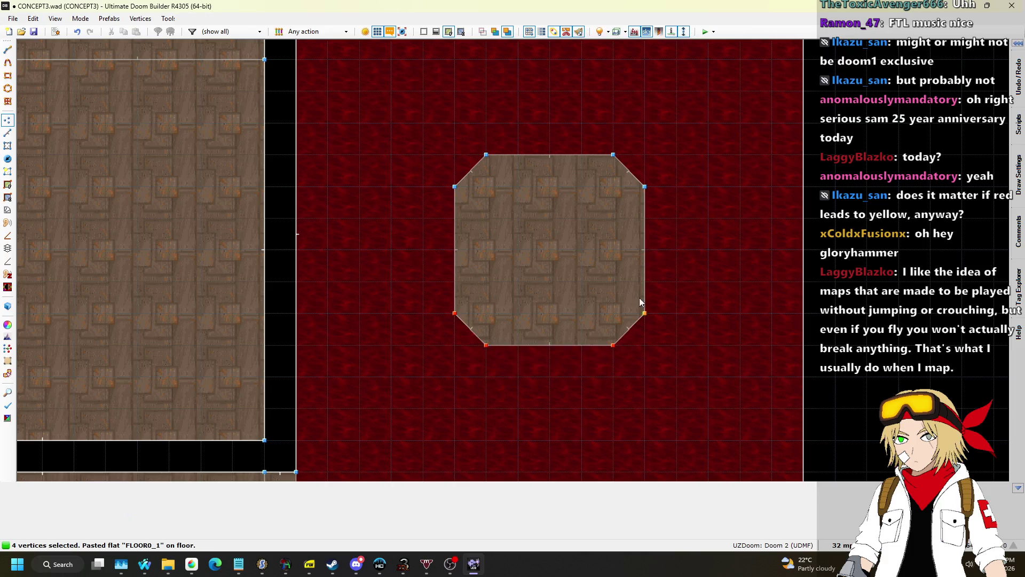
pyautogui.scroll(-4, 433, 121)
# Select all eight octagon vertices and switch to working with its lines
pyautogui.moveTo(410, 113); pyautogui.dragTo(566, 259)
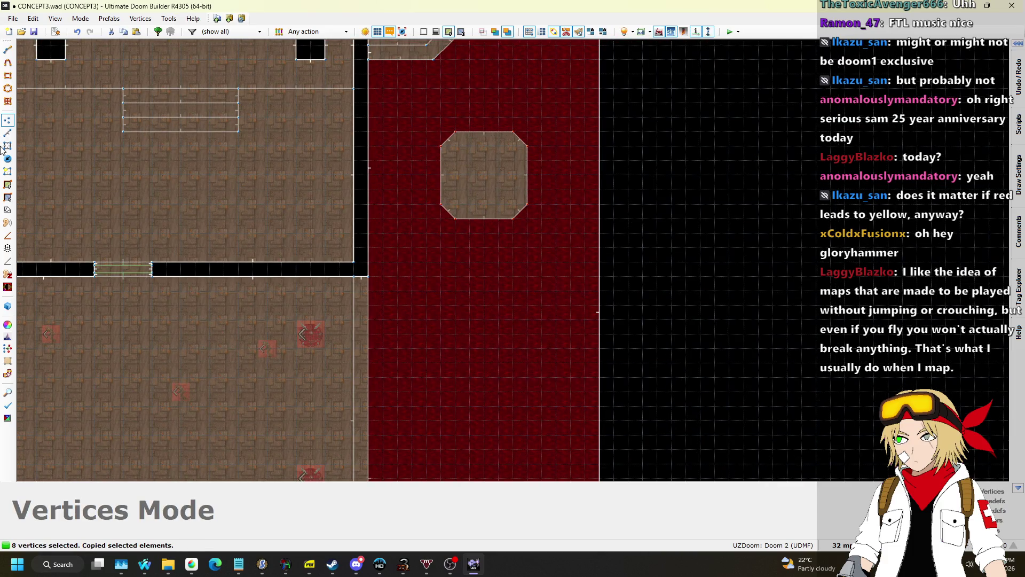
pyautogui.press('l')
pyautogui.scroll(2, 456, 101)
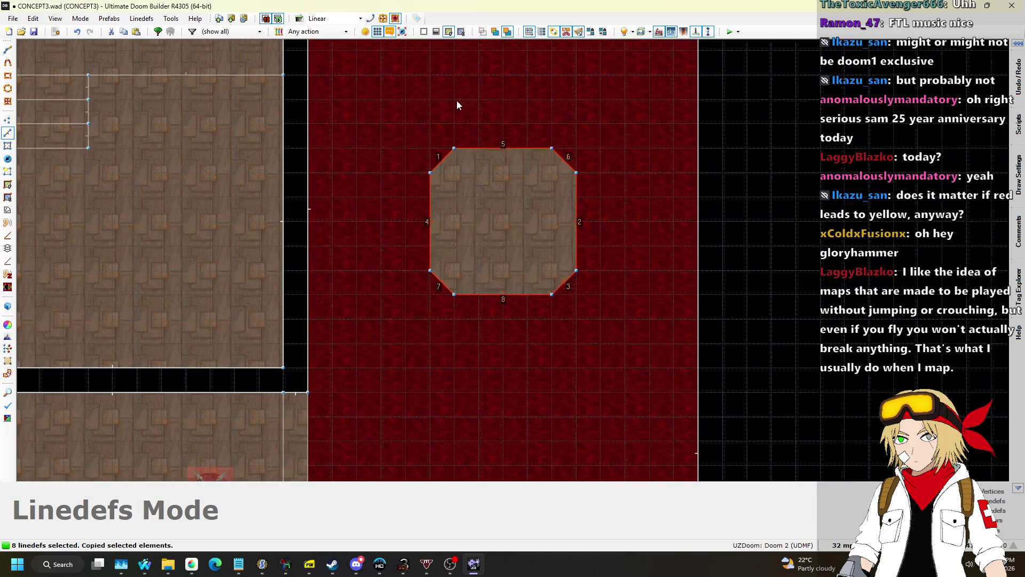
pyautogui.scroll(-1, 449, 242)
pyautogui.scroll(1, 450, 247)
pyautogui.scroll(1, 501, 197)
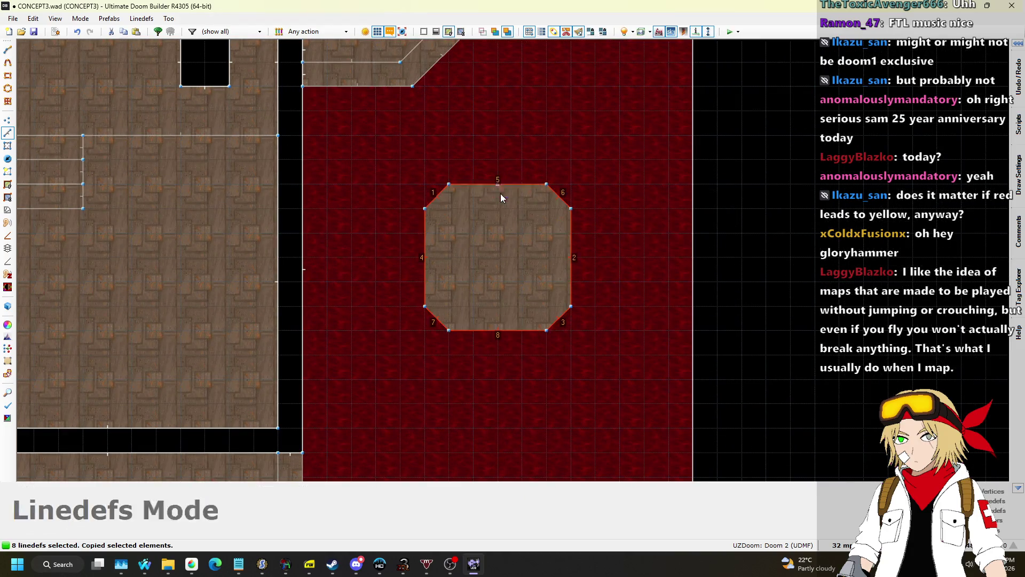
pyautogui.scroll(-1, 512, 98)
pyautogui.scroll(1, 496, 311)
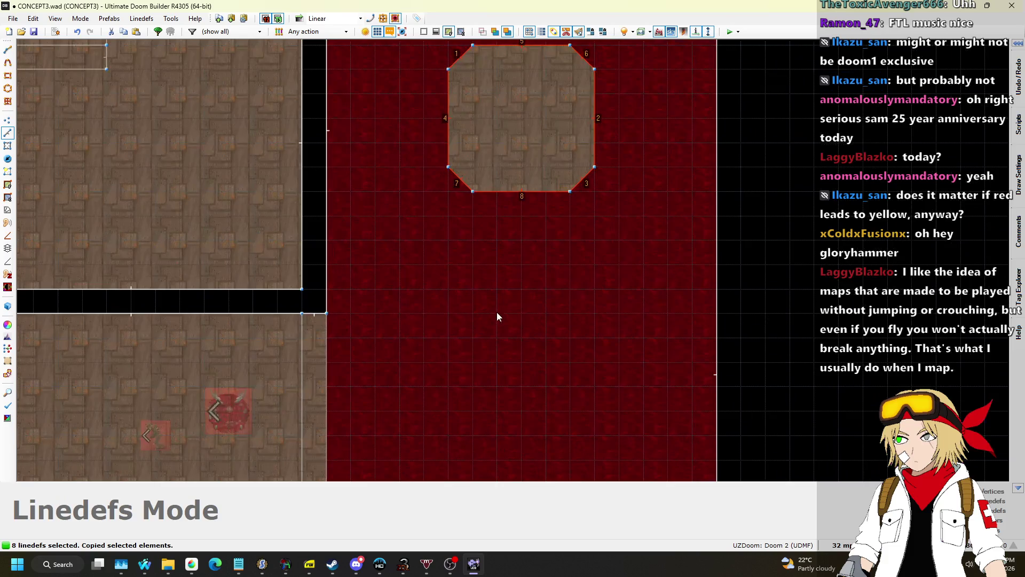
# Paste an octagon pillar copy and place it below the first one
pyautogui.hotkey('ctrl', 'v')
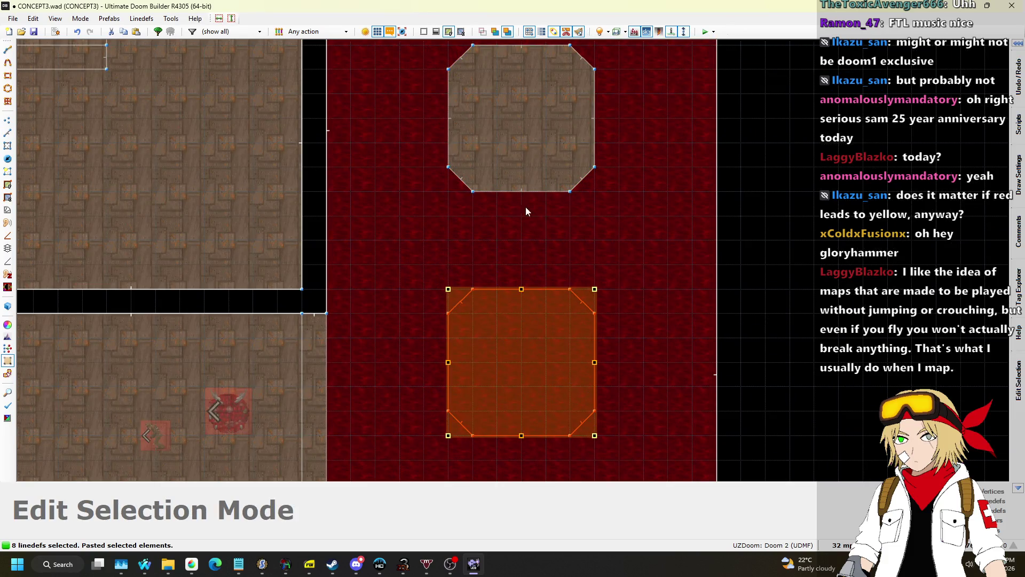
pyautogui.scroll(-2, 513, 267)
pyautogui.scroll(1, 526, 327)
pyautogui.press('Escape')
pyautogui.hotkey('ctrl', 'v')
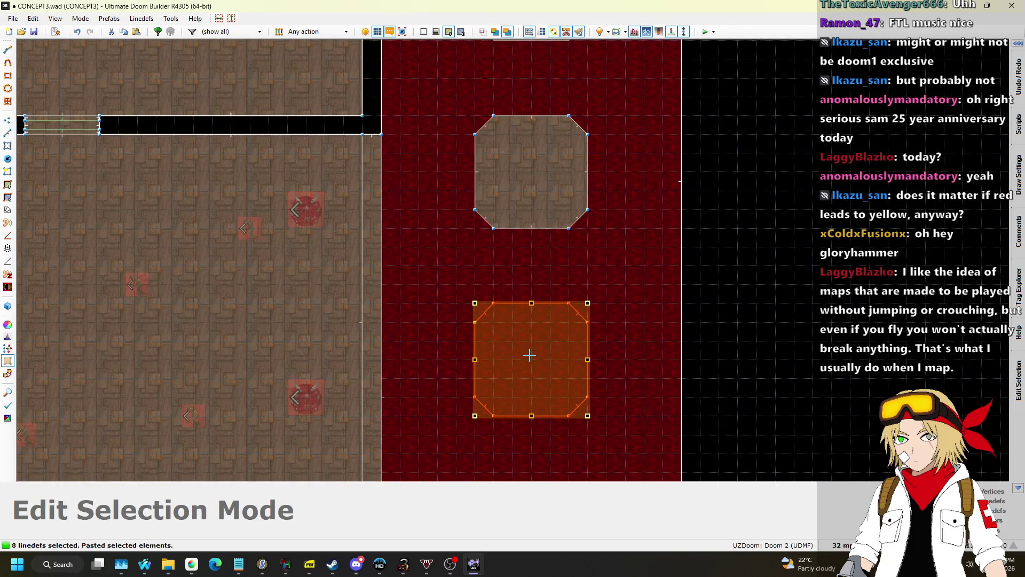
pyautogui.scroll(-2, 529, 355)
pyautogui.scroll(2, 540, 317)
pyautogui.press('Escape')
pyautogui.hotkey('ctrl', 'v')
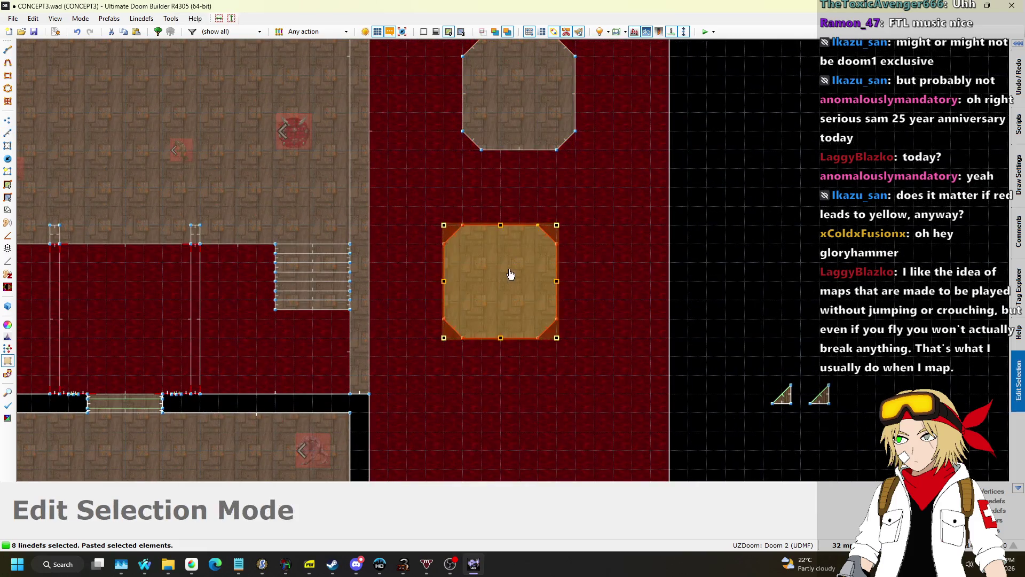
pyautogui.click(532, 279)
# Paste another octagon pillar and set it beneath the others in the column
pyautogui.scroll(-2, 458, 190)
pyautogui.scroll(2, 504, 338)
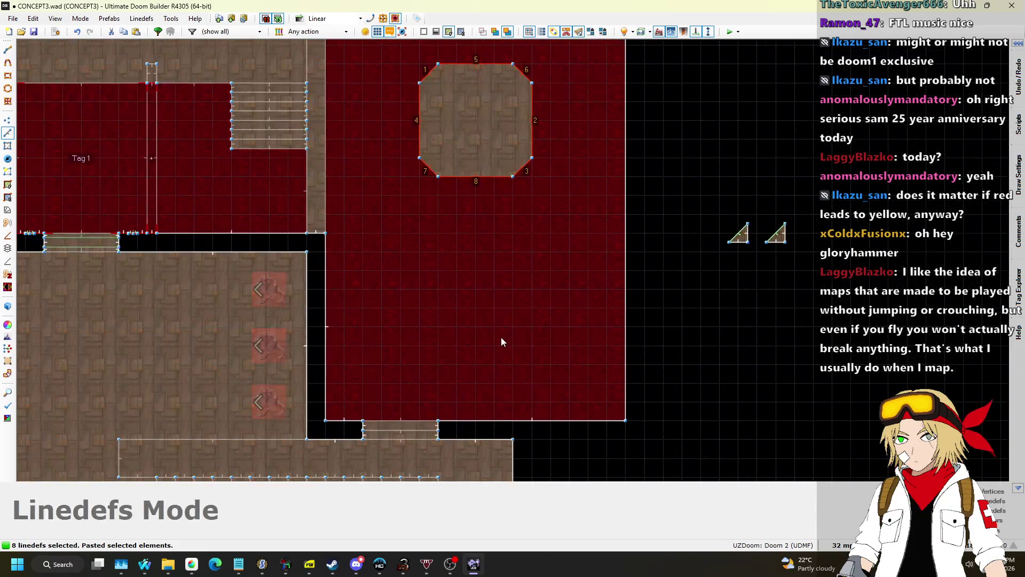
pyautogui.hotkey('ctrl', 'v')
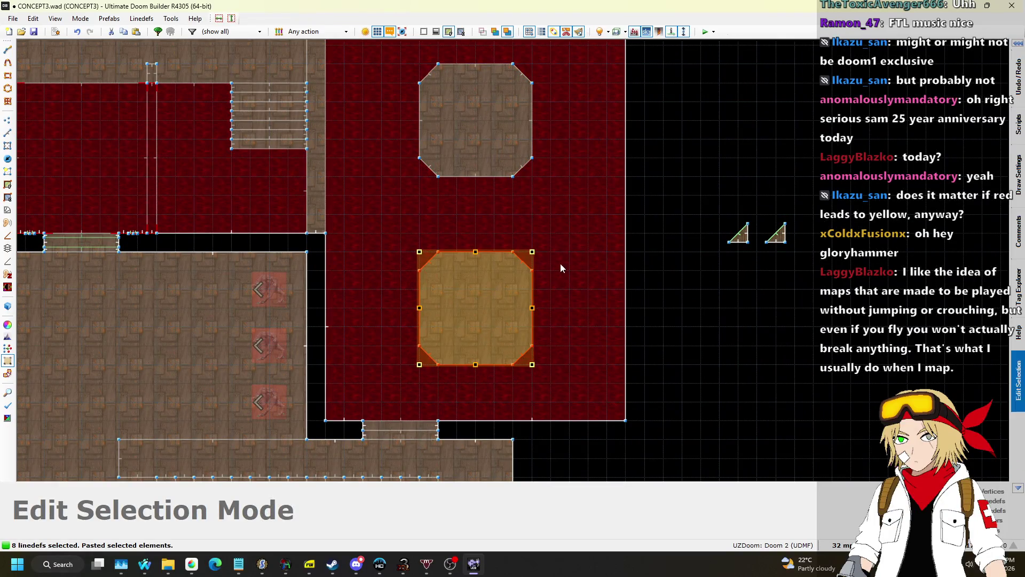
pyautogui.click(555, 270)
# Select the lines of all five octagon pillars and preview them in 3D
pyautogui.scroll(-5, 582, 388)
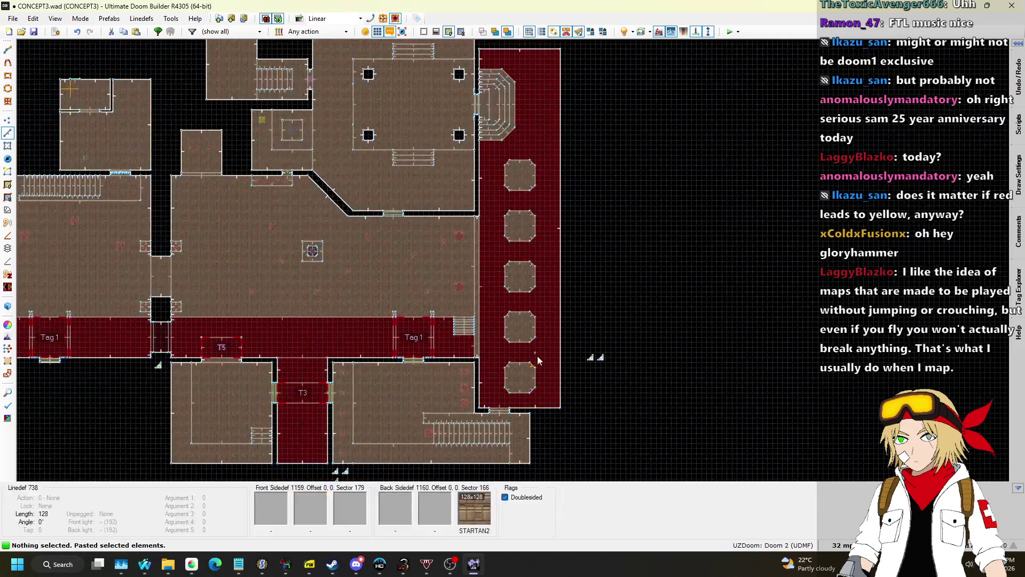
pyautogui.scroll(3, 521, 165)
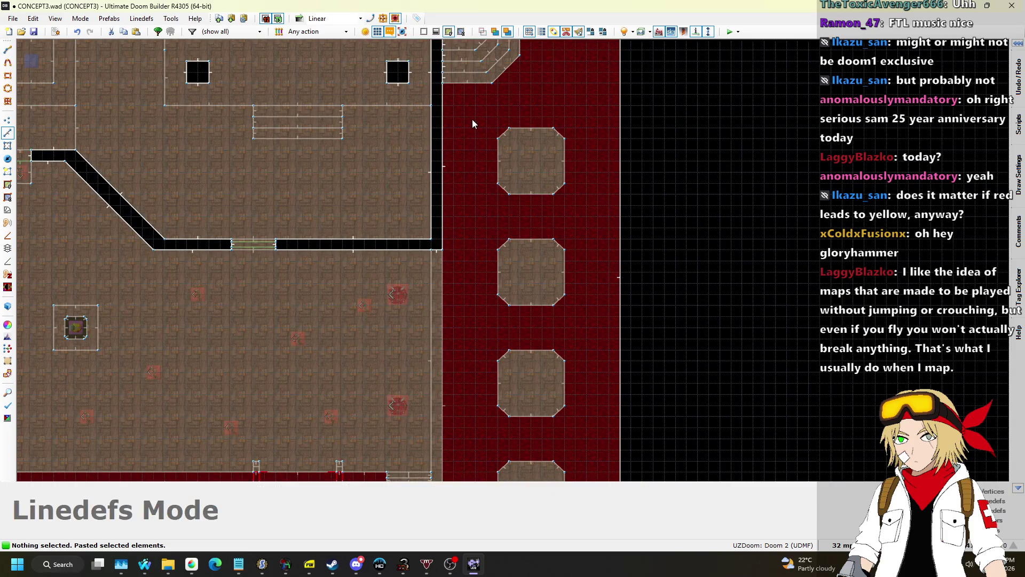
pyautogui.scroll(-5, 584, 214)
pyautogui.moveTo(598, 347); pyautogui.dragTo(596, 345)
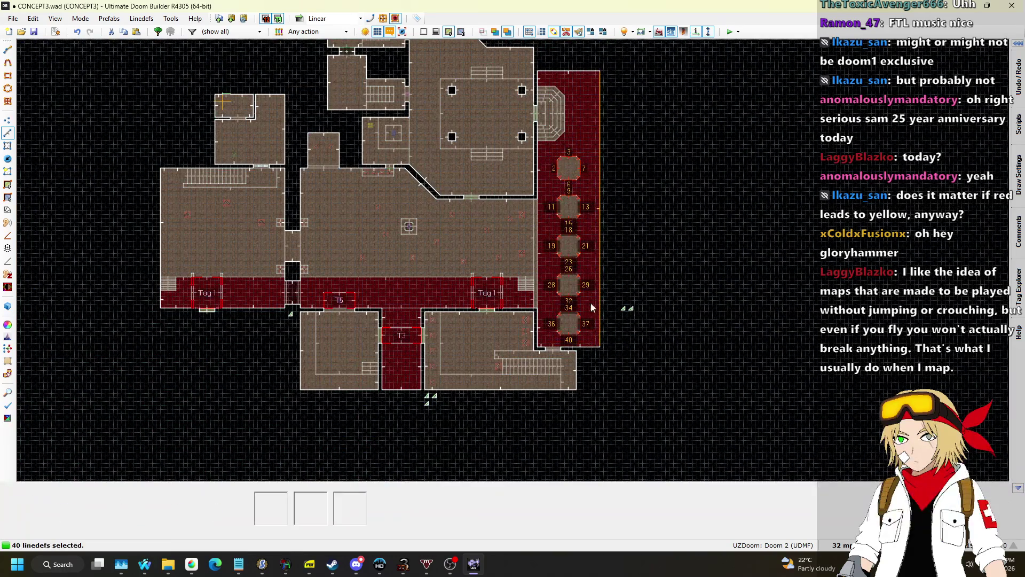
pyautogui.scroll(5, 578, 183)
pyautogui.scroll(-5, 603, 216)
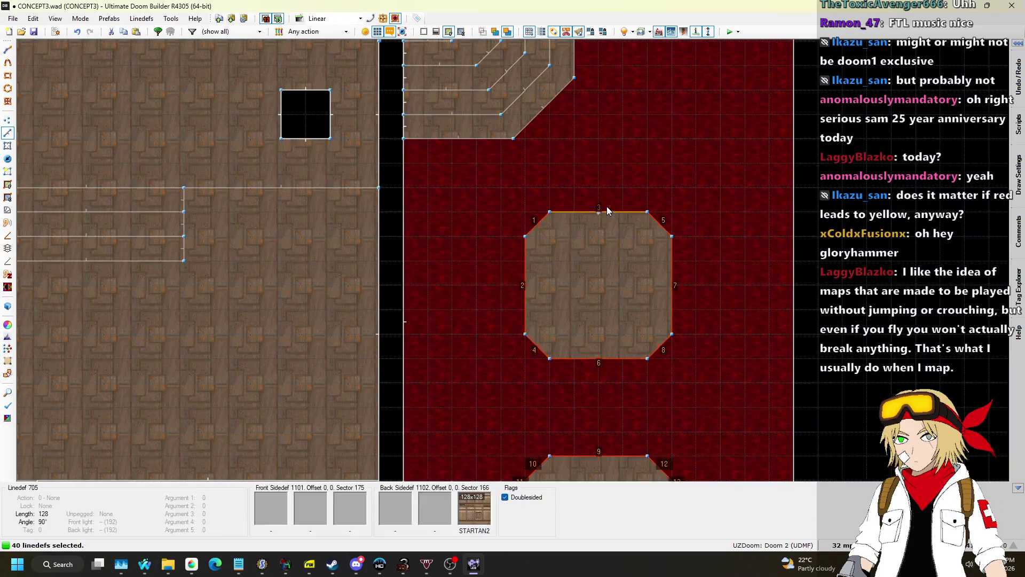
pyautogui.press('q')
pyautogui.press('w')
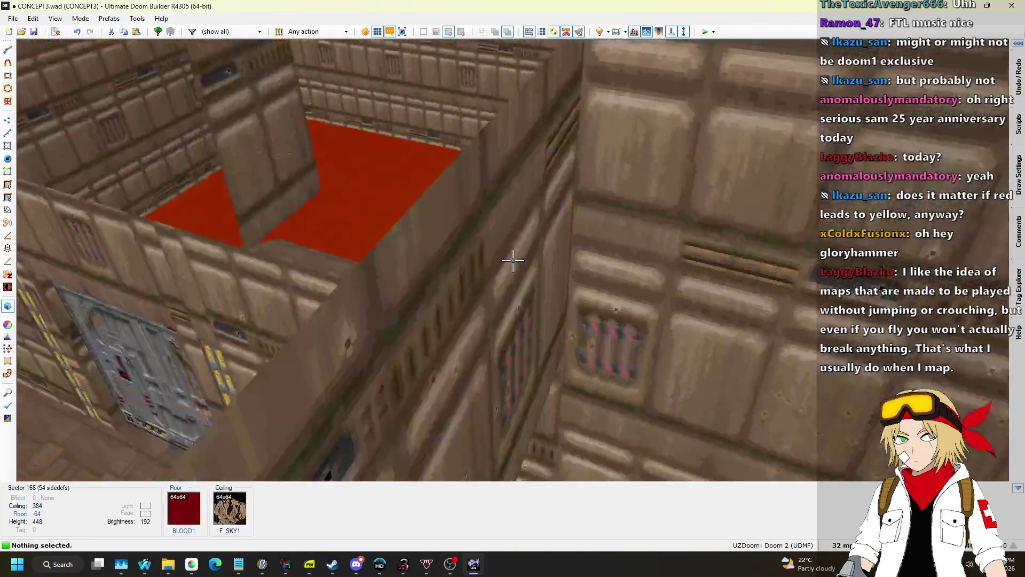
pyautogui.press('w')
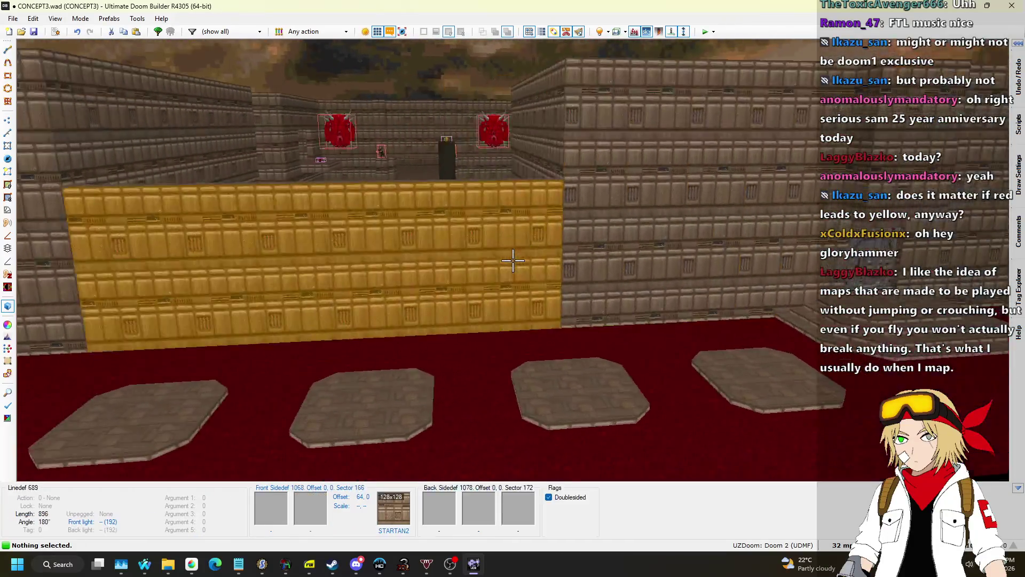
pyautogui.press('w')
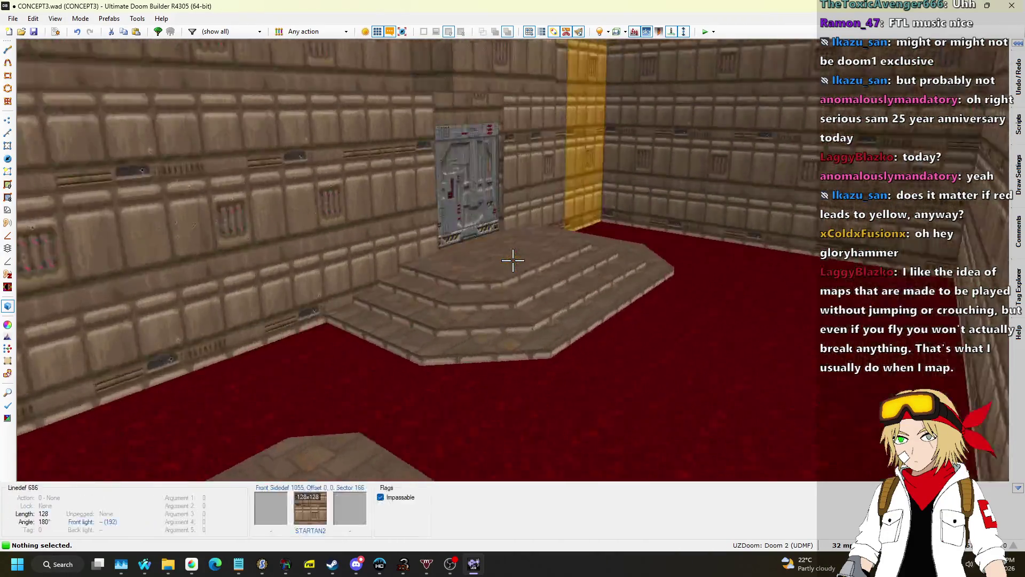
pyautogui.press('w')
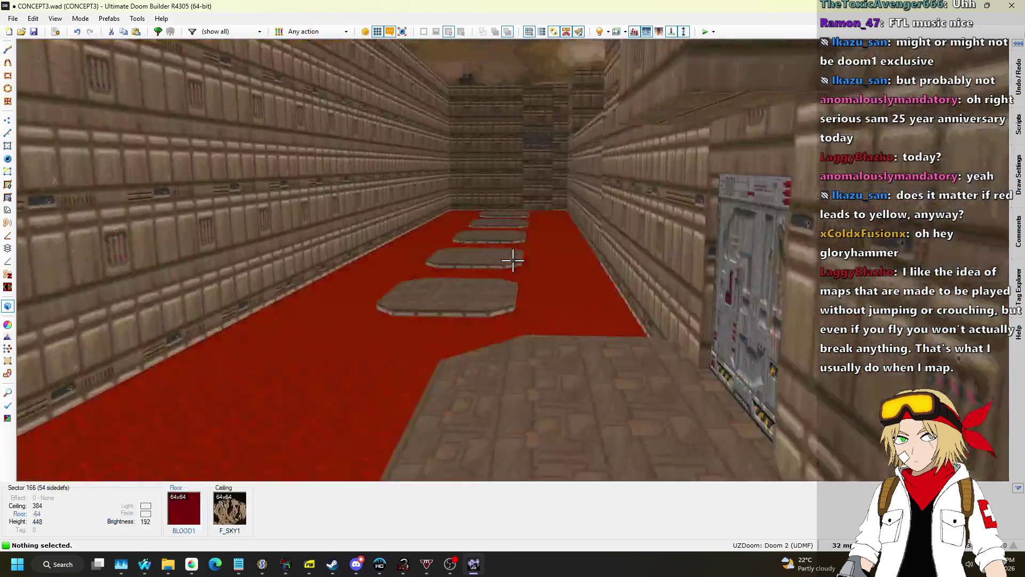
pyautogui.press('q')
pyautogui.scroll(4, 518, 299)
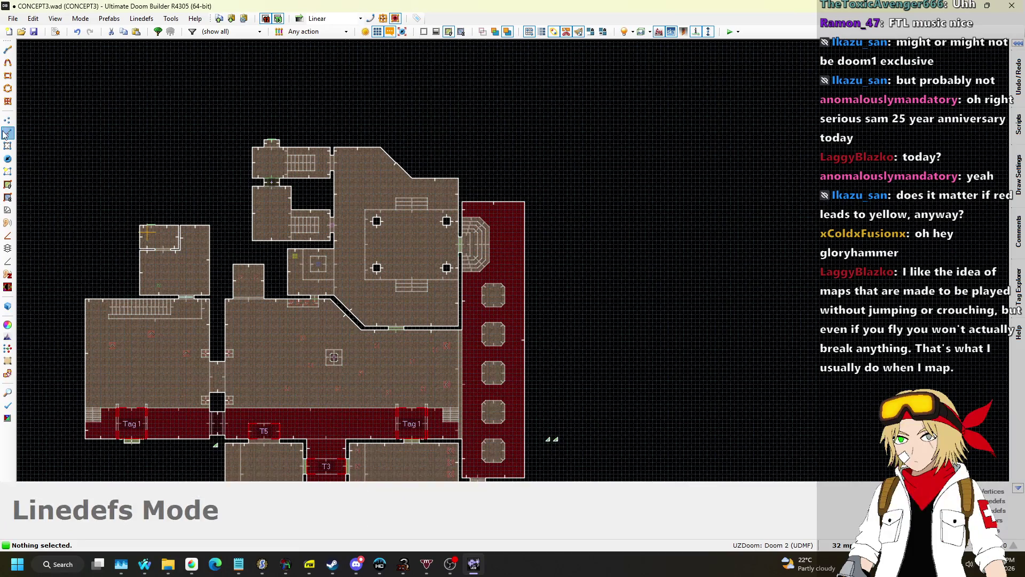
# Change the grid size to 256 map units, then to 64
pyautogui.scroll(3, 520, 218)
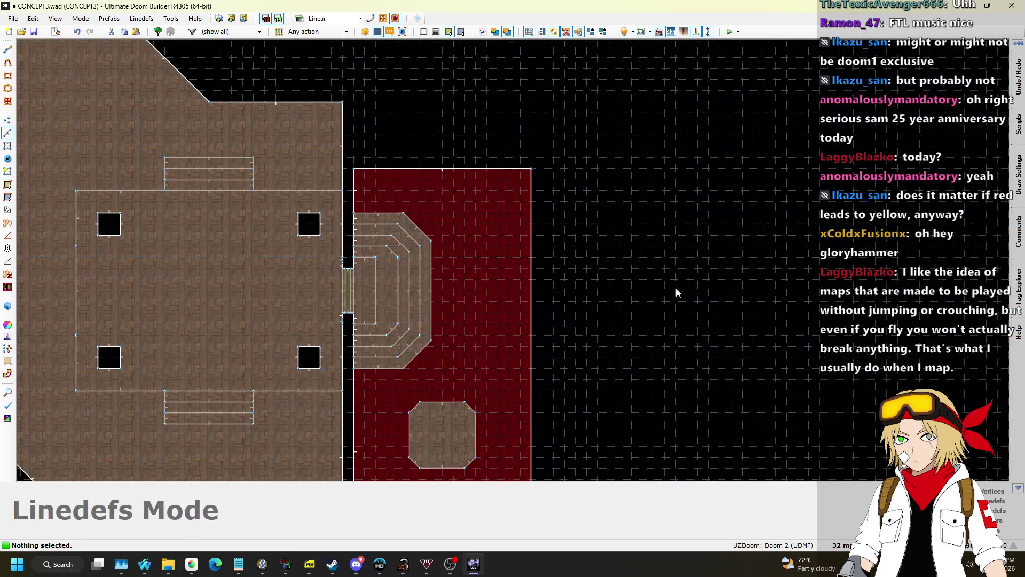
pyautogui.click(843, 545)
pyautogui.click(838, 402)
pyautogui.scroll(1, 543, 167)
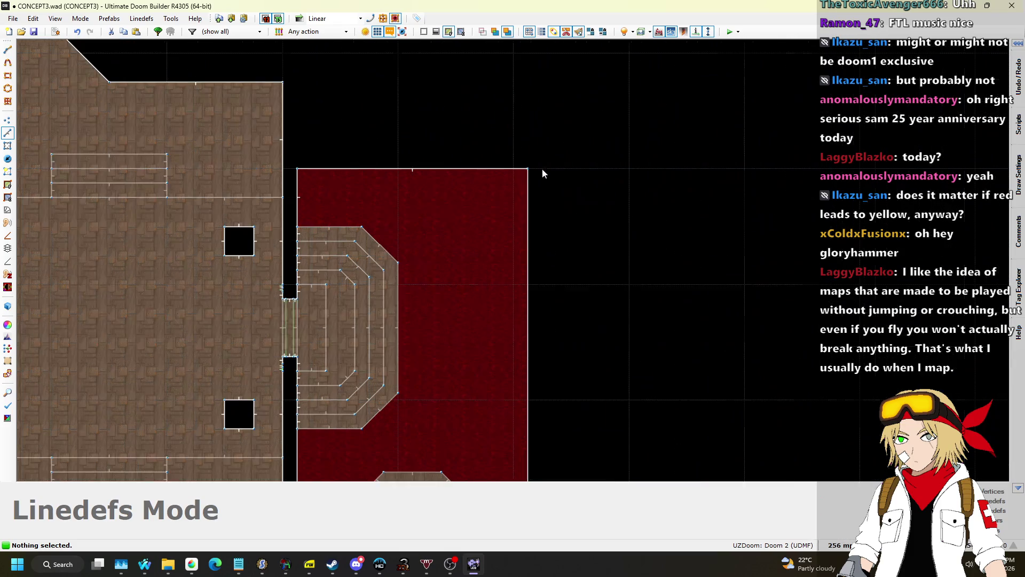
pyautogui.scroll(-5, 596, 155)
pyautogui.scroll(4, 652, 385)
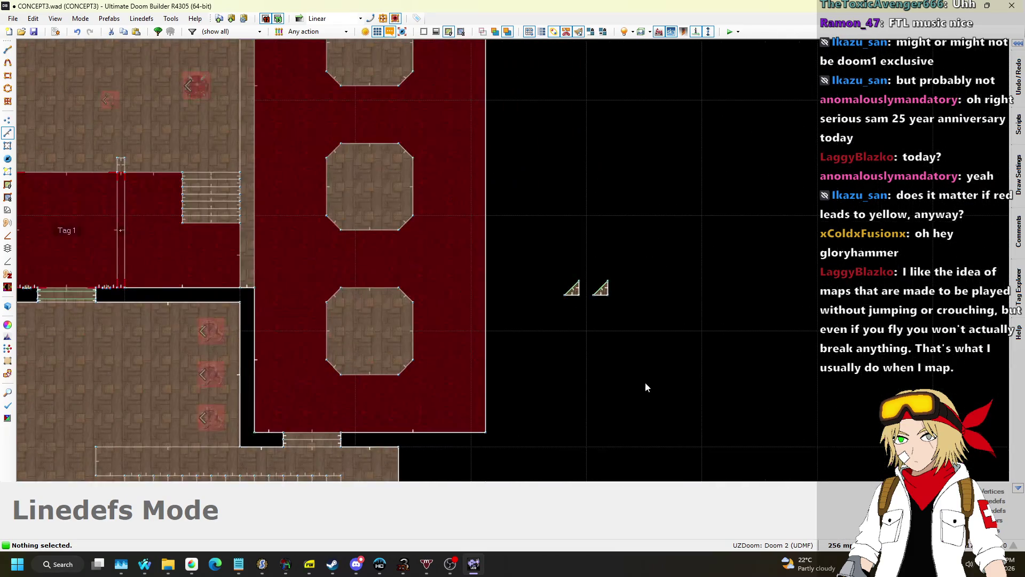
pyautogui.click(844, 545)
pyautogui.click(825, 430)
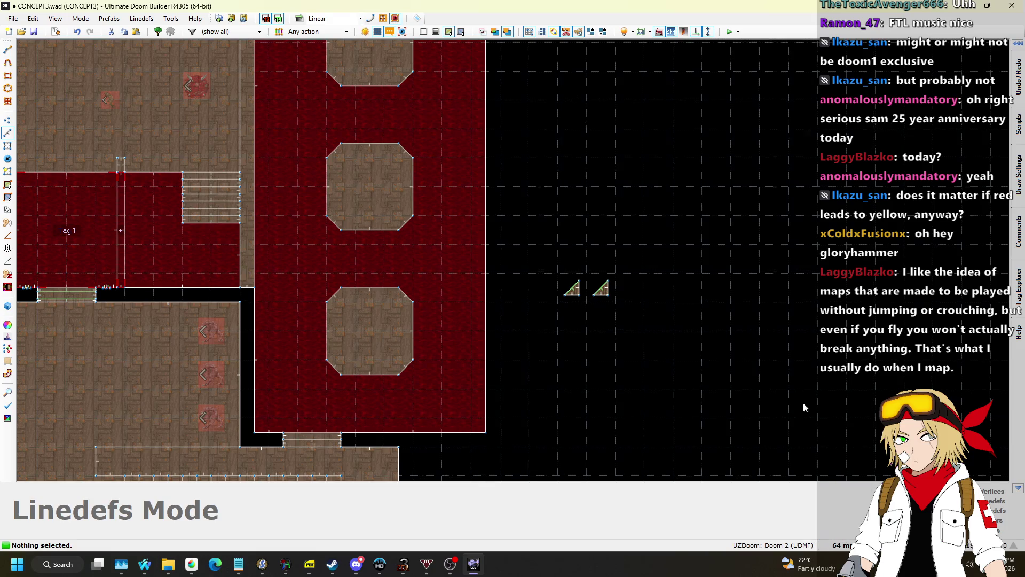
# Deselect the two small triangles and set the grid to 32 map units
pyautogui.click(685, 293)
pyautogui.scroll(-5, 544, 384)
pyautogui.scroll(4, 516, 366)
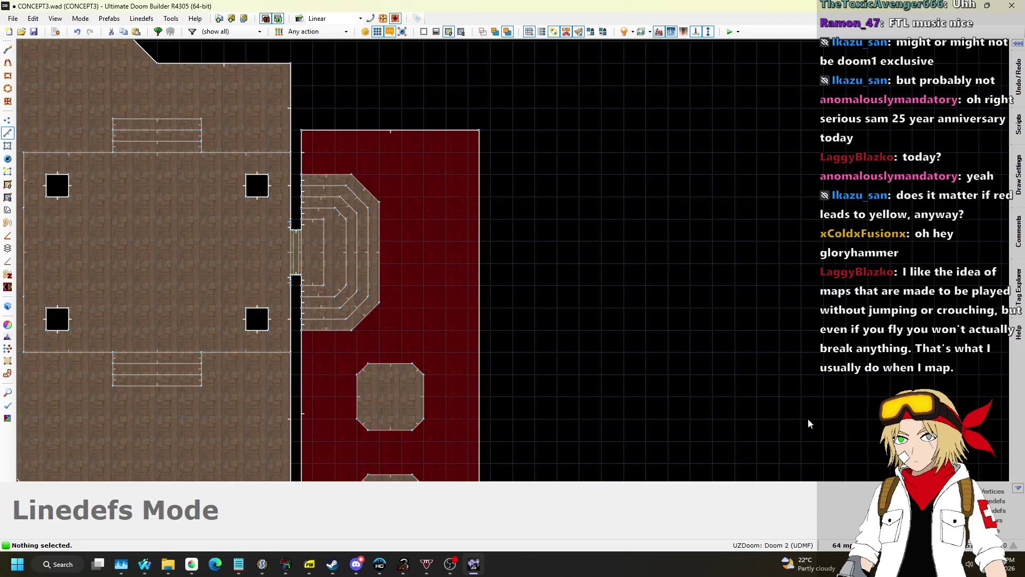
pyautogui.scroll(-4, 808, 414)
pyautogui.scroll(6, 612, 473)
pyautogui.click(844, 545)
pyautogui.click(826, 439)
pyautogui.scroll(-4, 598, 93)
pyautogui.scroll(5, 579, 87)
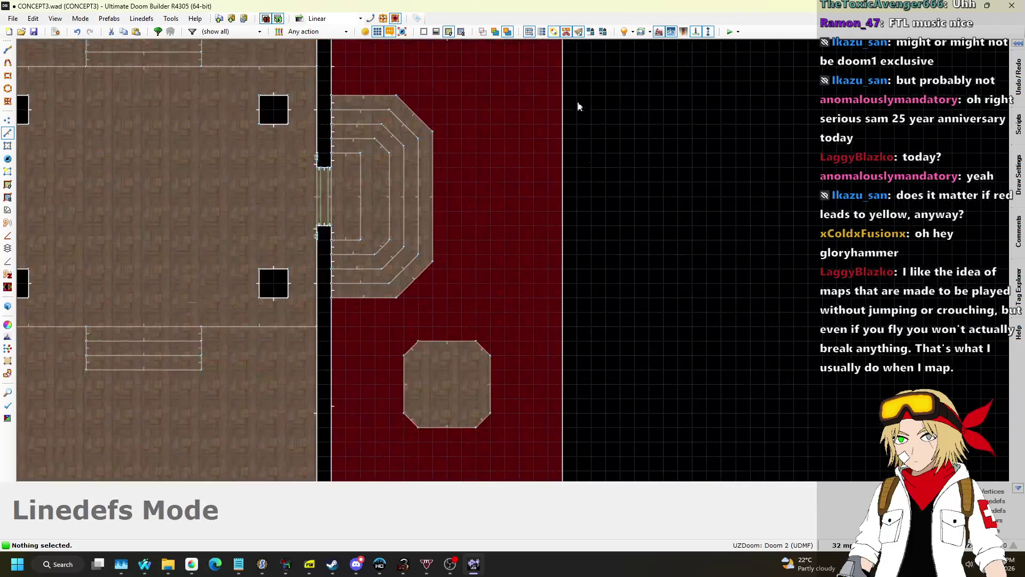
pyautogui.scroll(-2, 578, 86)
pyautogui.scroll(2, 577, 110)
# Draw the 128 by 2272-unit strip rectangle closed into a new sector, then preview it in 3D
pyautogui.press('d')
pyautogui.click(635, 130)
pyautogui.scroll(-4, 650, 82)
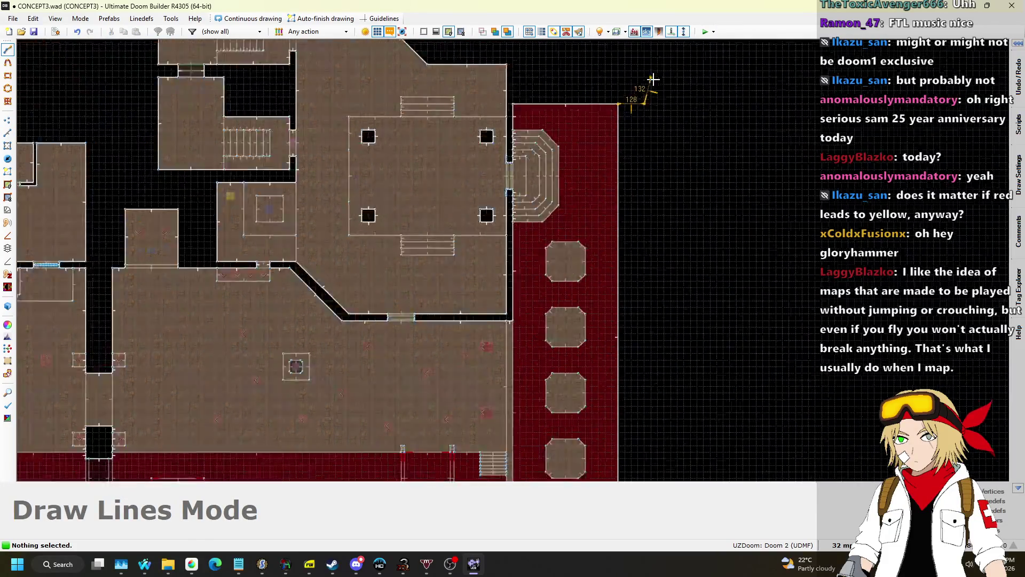
pyautogui.scroll(5, 646, 321)
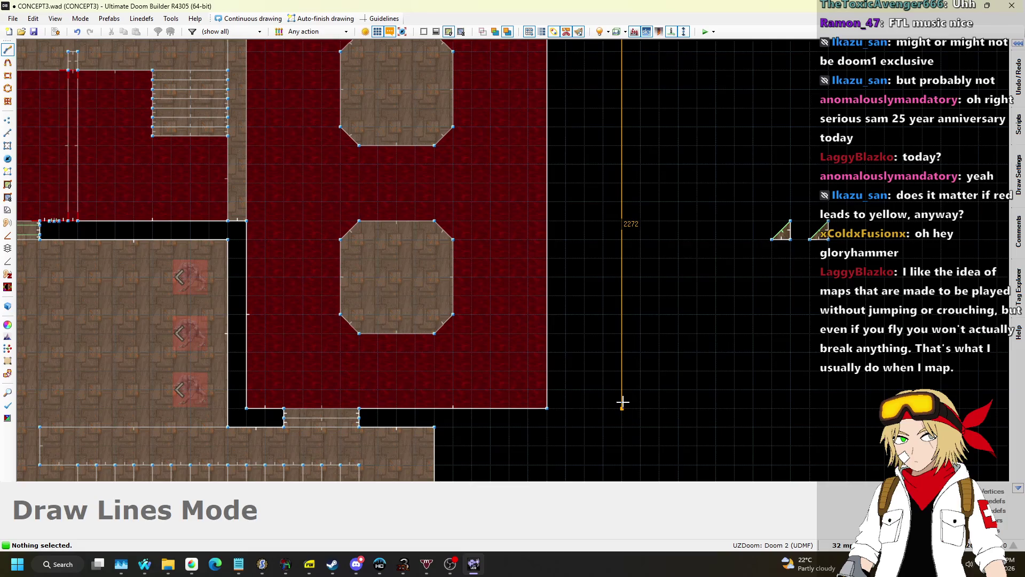
pyautogui.click(550, 408)
pyautogui.scroll(-4, 557, 406)
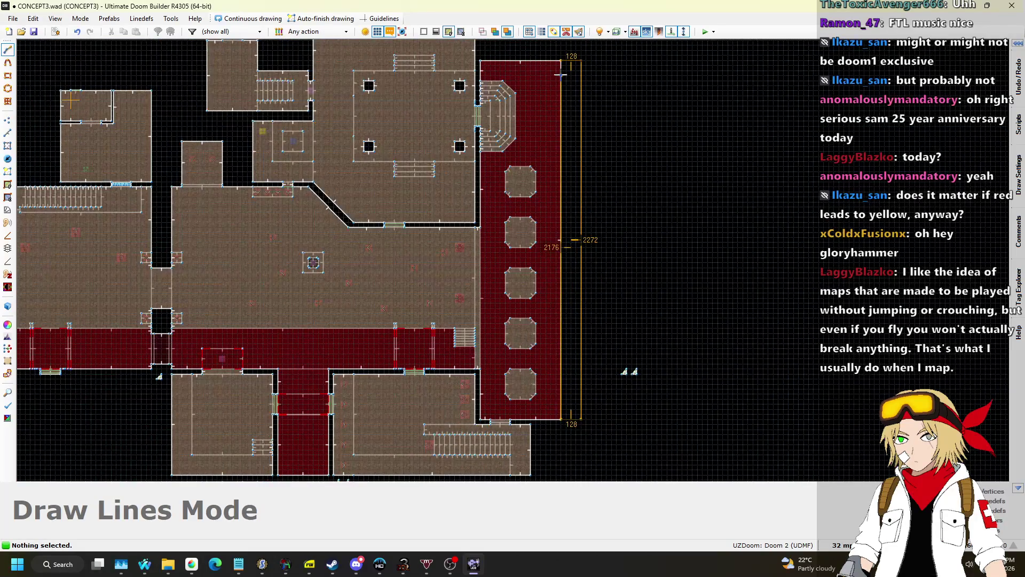
pyautogui.scroll(3, 561, 75)
pyautogui.click(561, 57)
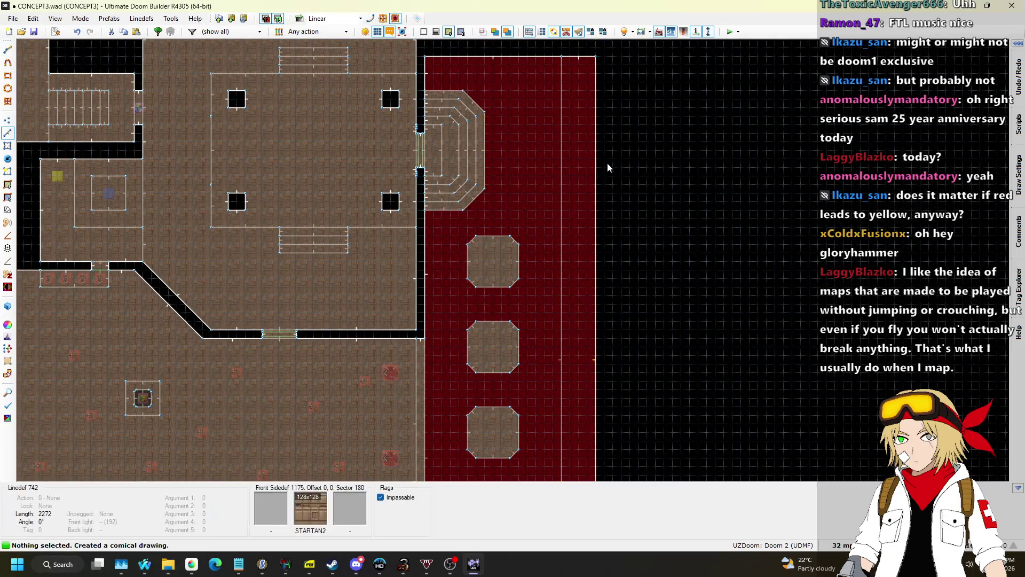
pyautogui.press('q')
pyautogui.scroll(-3, 513, 260)
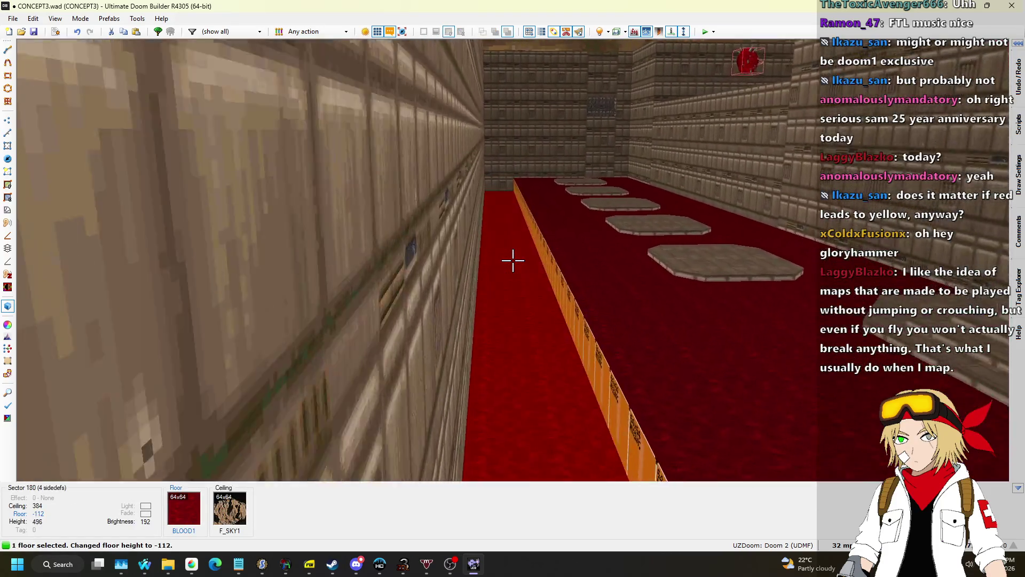
# Give the strip's missing lower wall the BFALL1 blood-fall texture from the Liquids textures
pyautogui.scroll(-10, 512, 260)
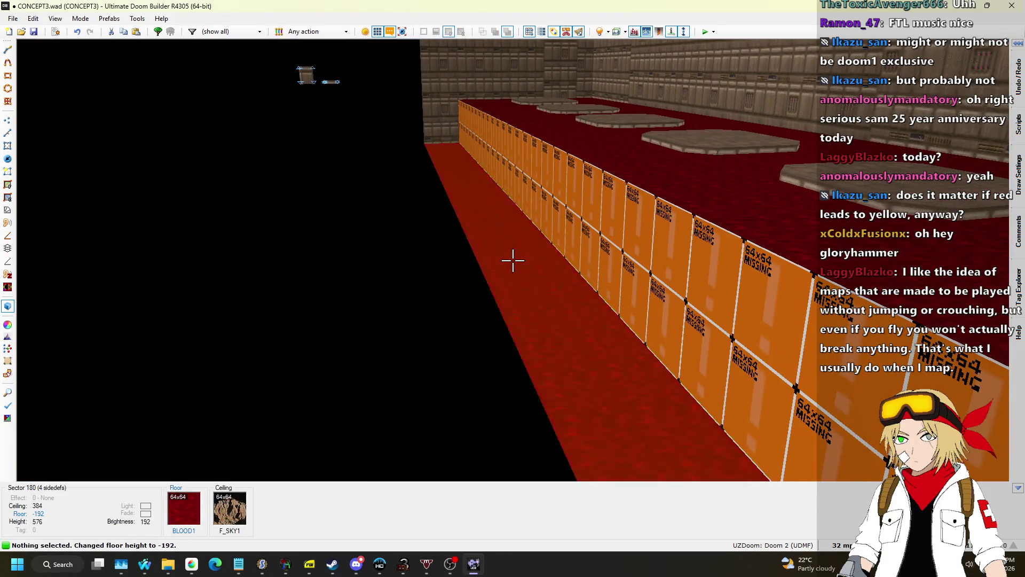
pyautogui.click(513, 260)
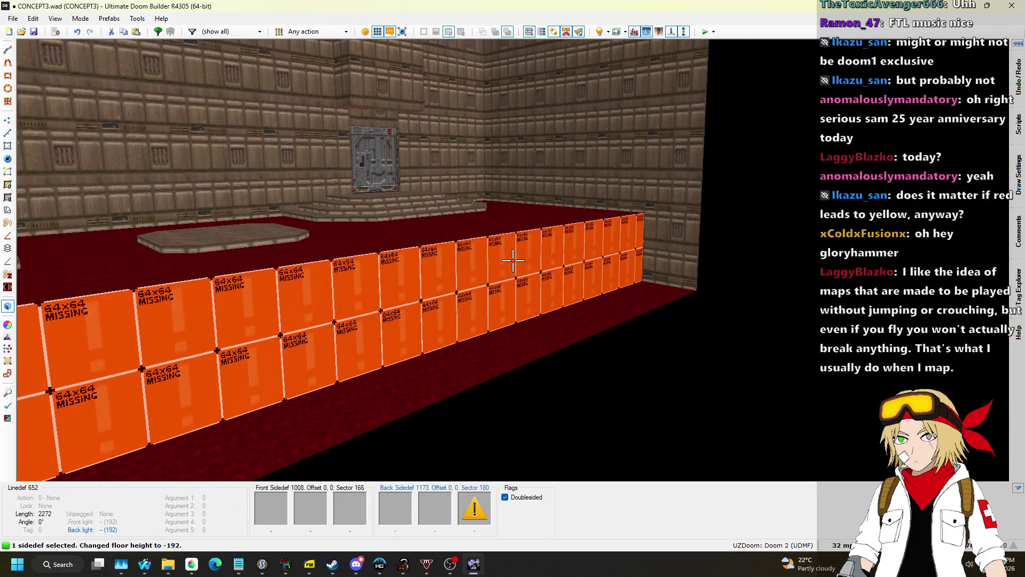
pyautogui.rightClick(513, 260)
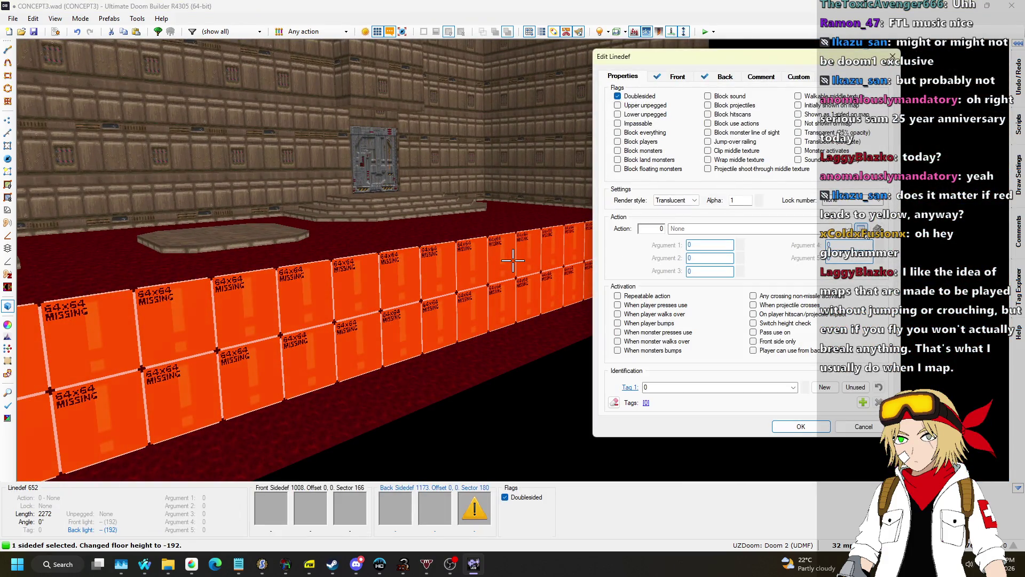
pyautogui.click(861, 228)
pyautogui.scroll(-1, 317, 277)
pyautogui.click(471, 374)
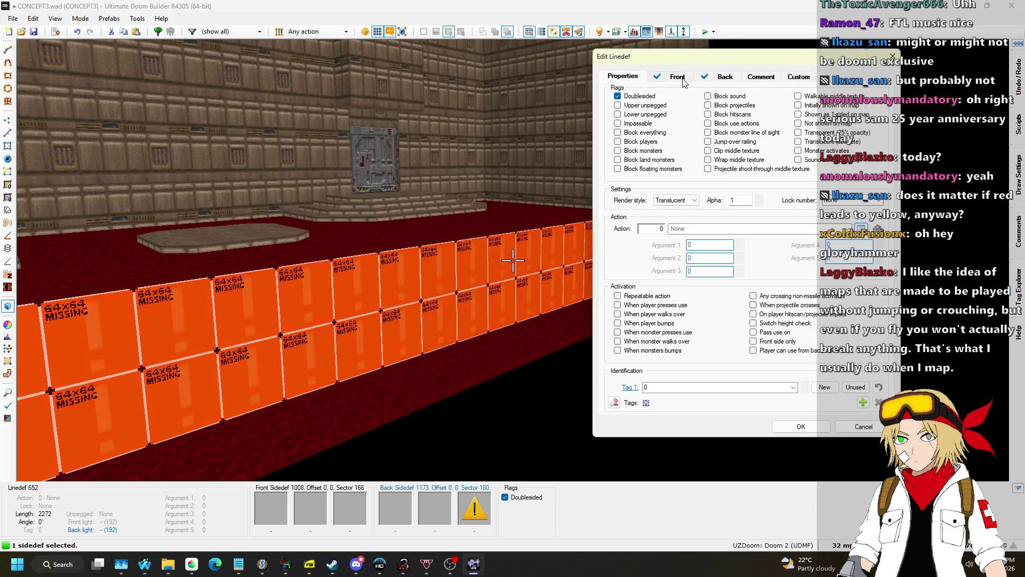
pyautogui.click(677, 76)
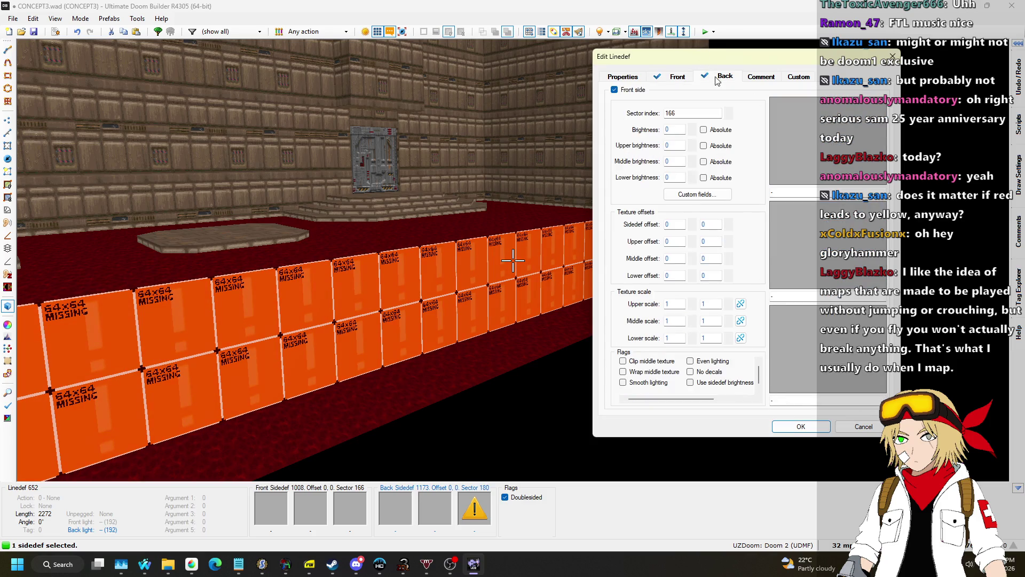
pyautogui.click(828, 347)
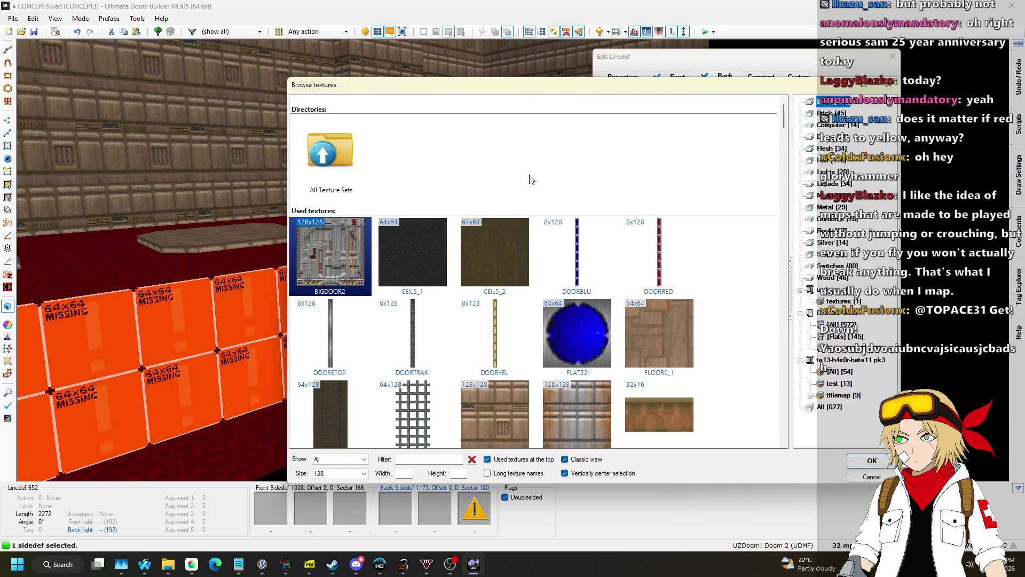
pyautogui.click(830, 184)
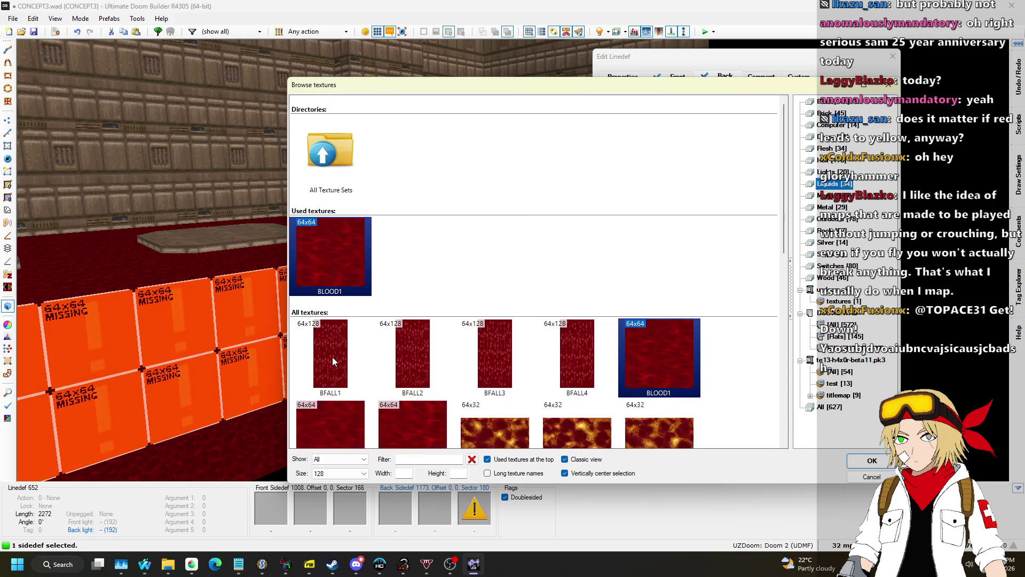
pyautogui.doubleClick(332, 357)
pyautogui.click(801, 426)
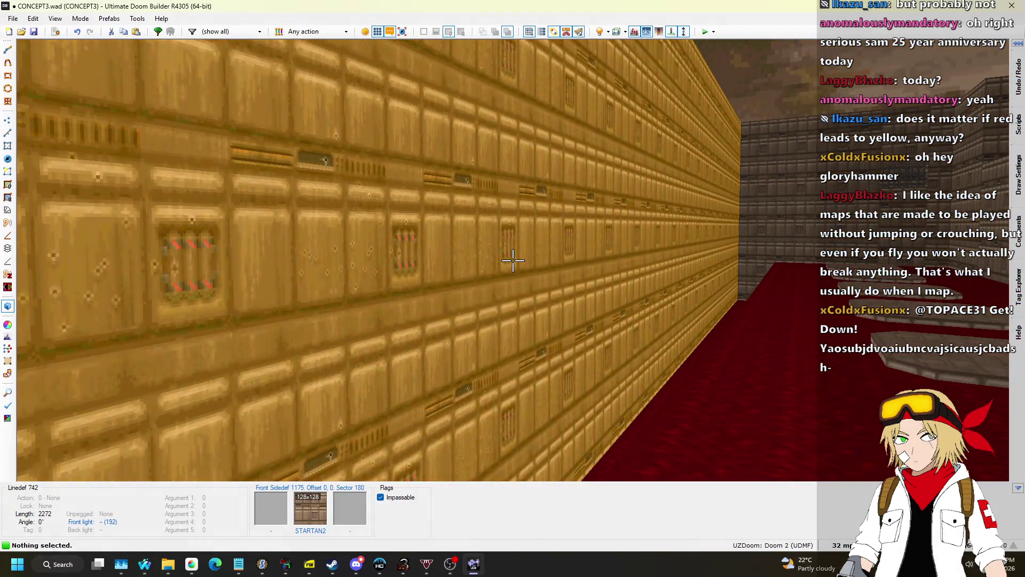
# Set the long wall's middle texture to FIREBLU1
pyautogui.click(513, 261)
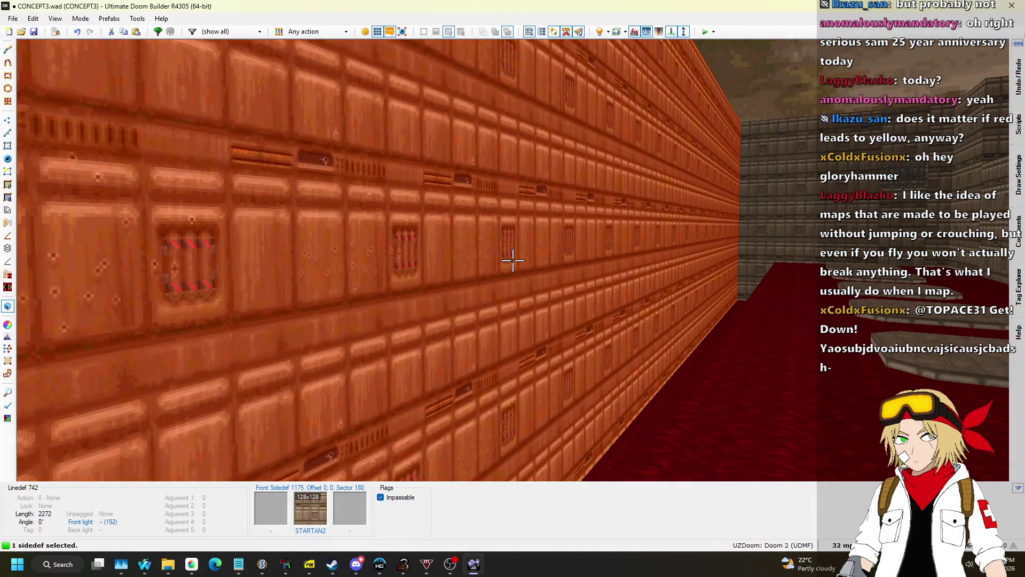
pyautogui.rightClick(512, 261)
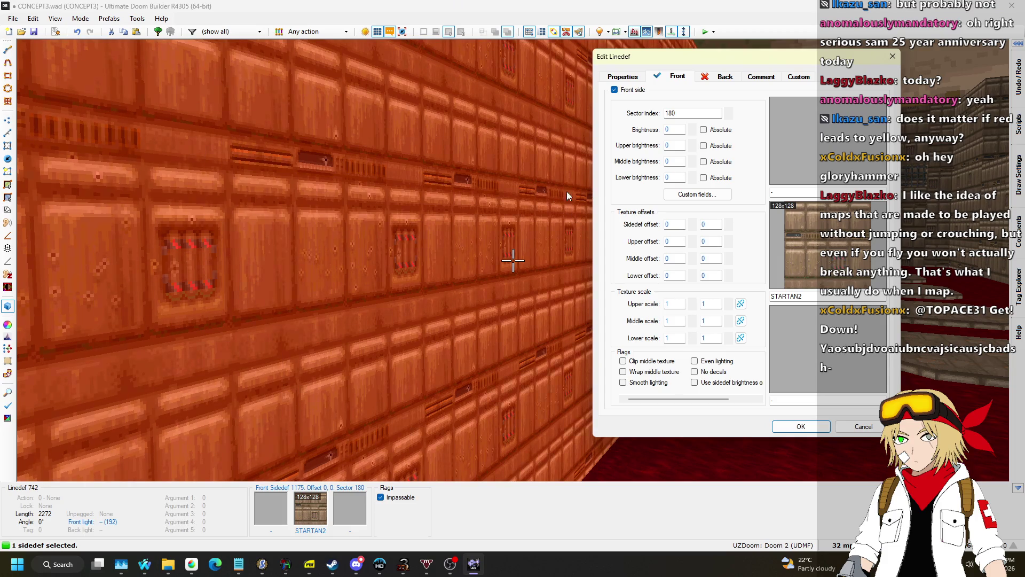
pyautogui.click(825, 246)
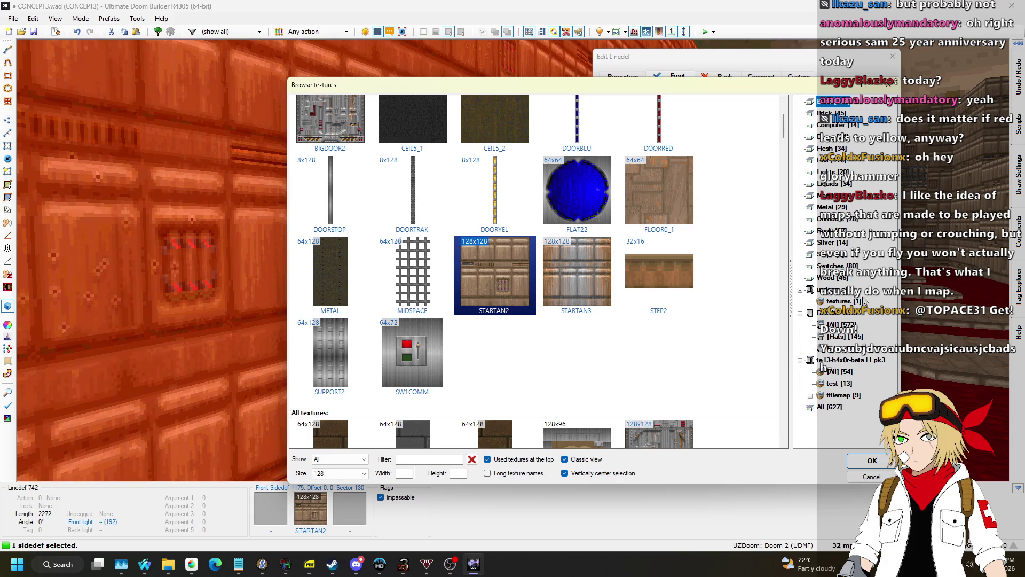
pyautogui.click(872, 475)
pyautogui.write('FIREB')
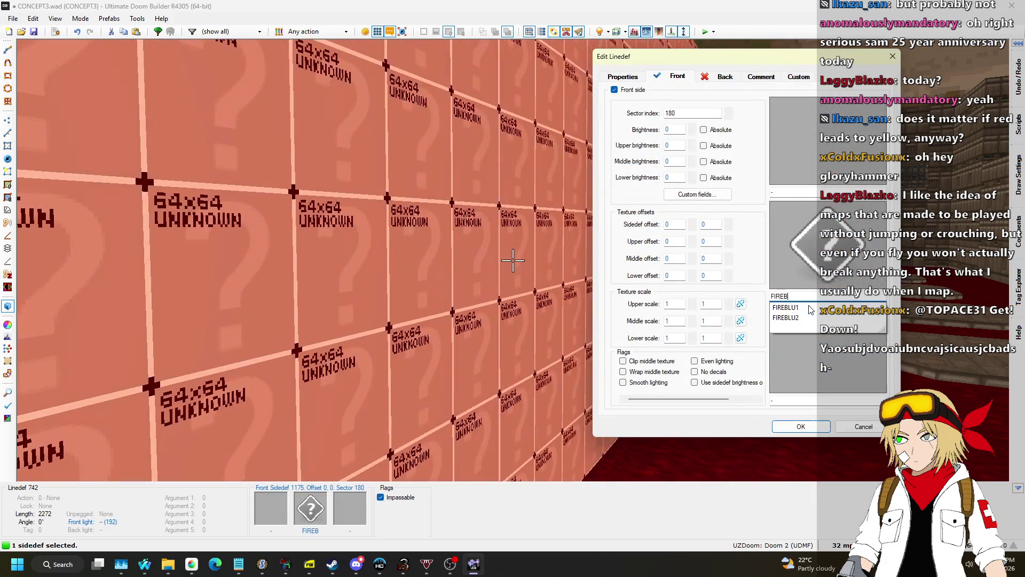
pyautogui.click(810, 308)
pyautogui.press('Return')
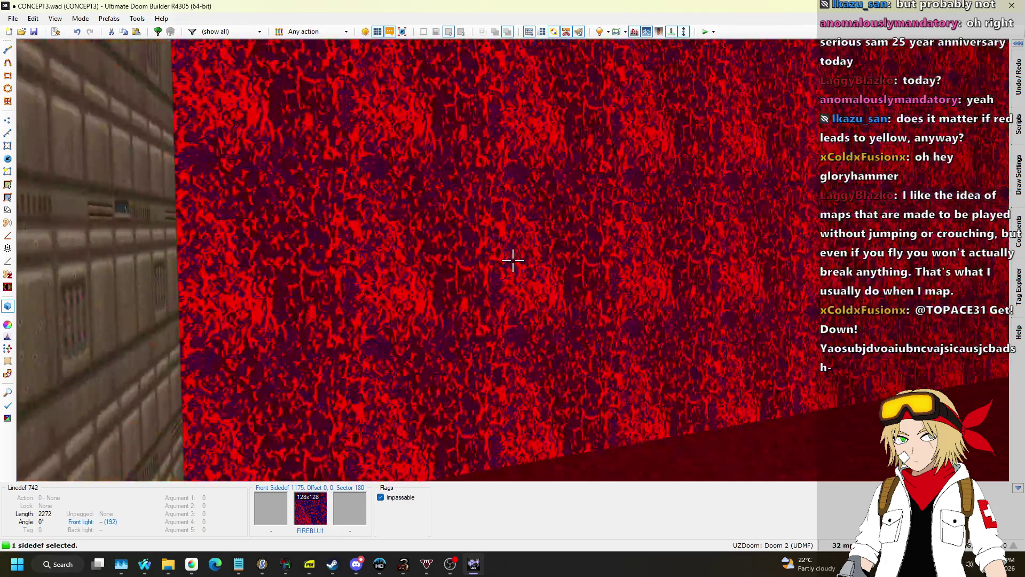
# Give the same wall the 9 - Line Horizon linedef action and return to 2D
pyautogui.rightClick(512, 260)
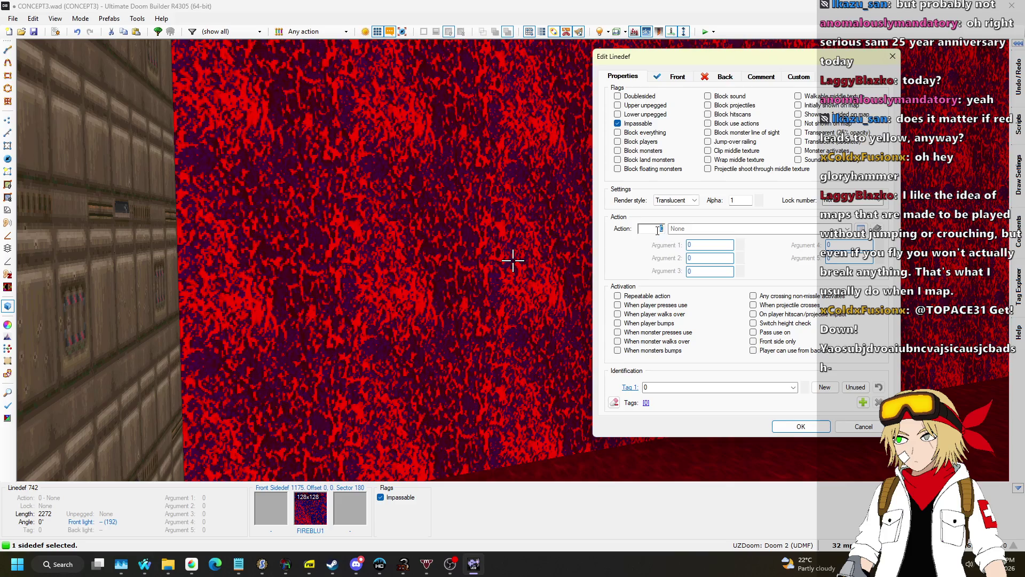
pyautogui.write('9')
pyautogui.press('Return')
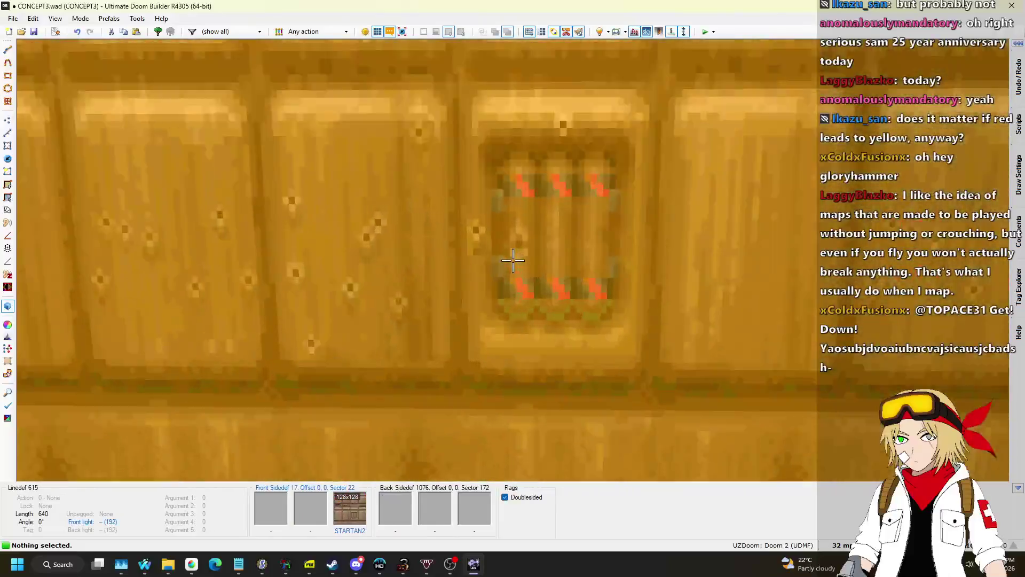
pyautogui.press('q')
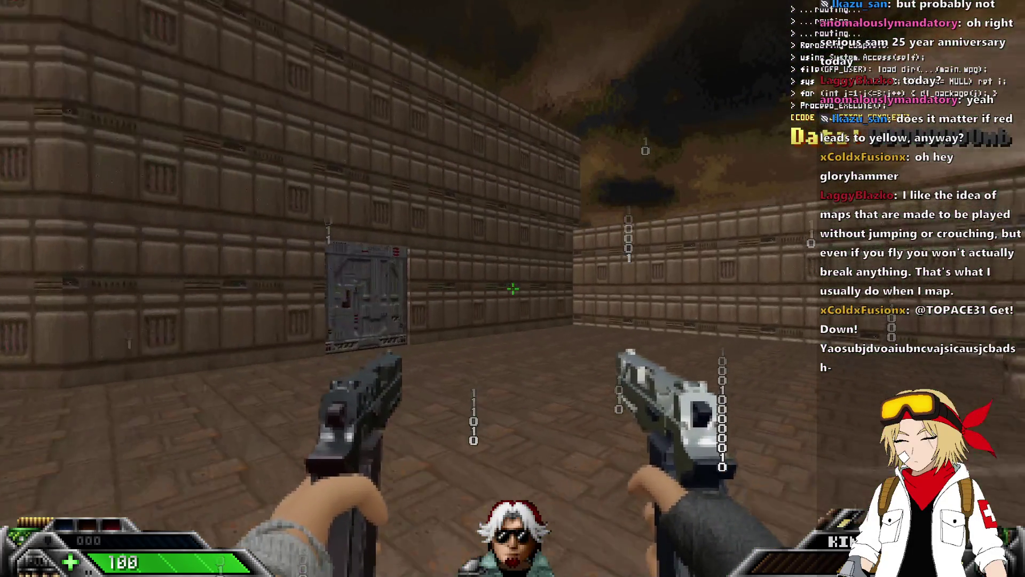
# Cross the octagonal stepping stones to the large platform, switching to the Blackjack
pyautogui.press('`')
pyautogui.press('`')
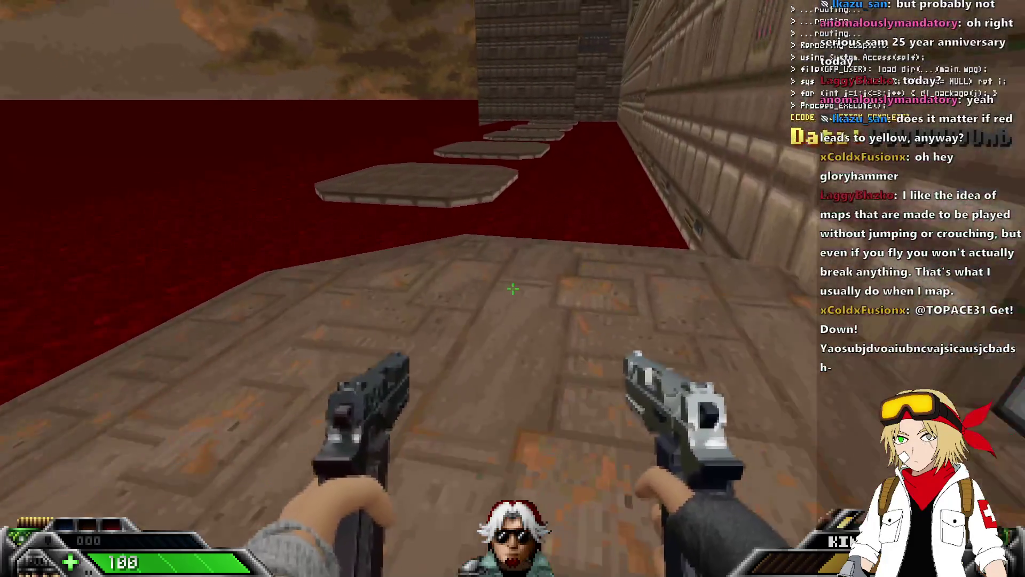
pyautogui.press('w')
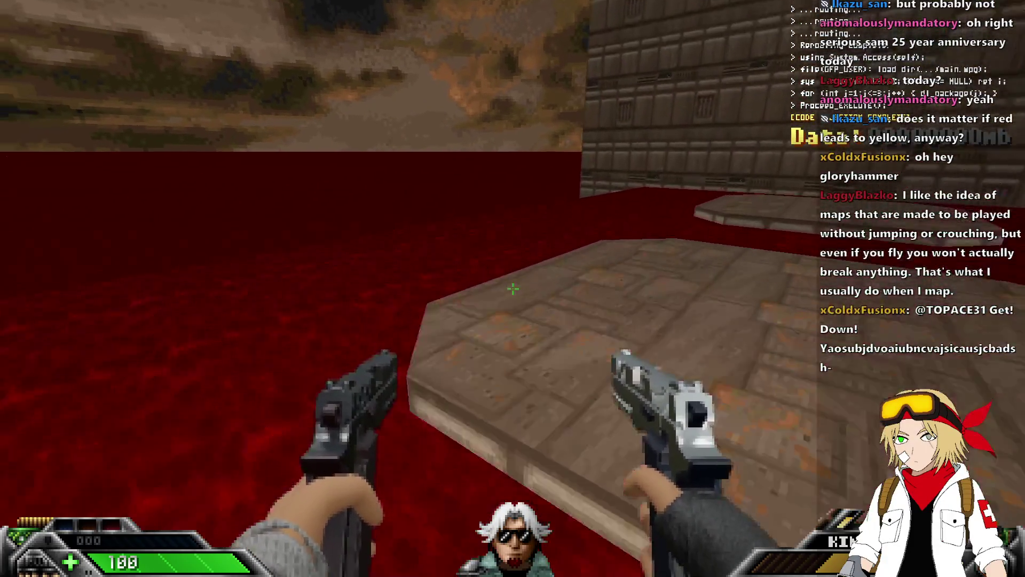
pyautogui.press('w')
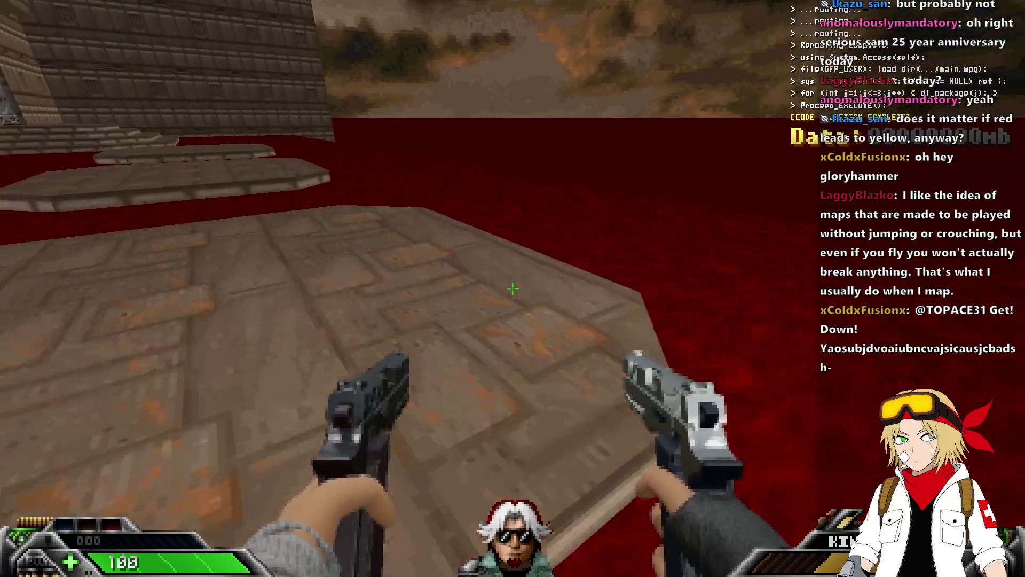
pyautogui.press('w')
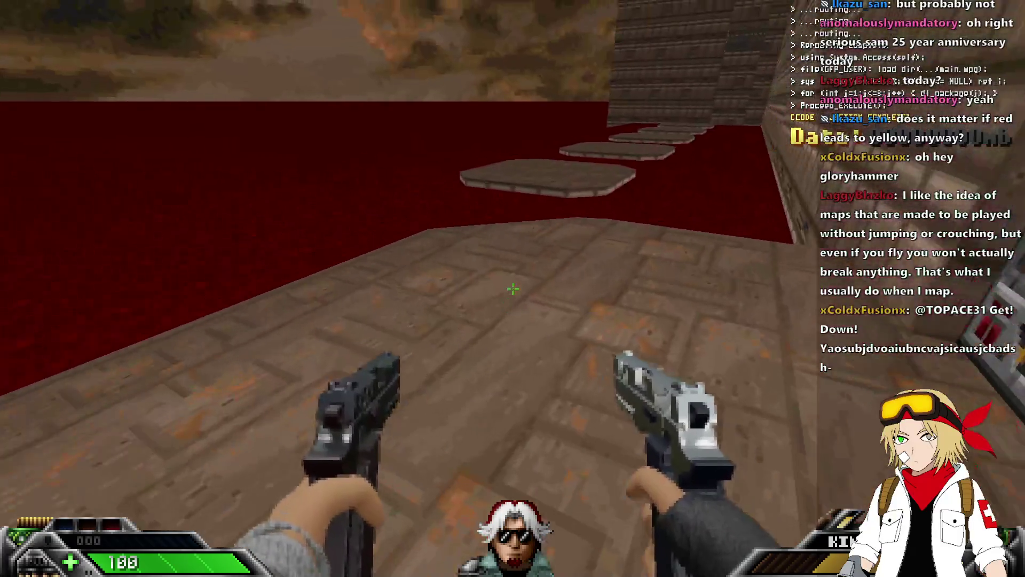
pyautogui.press('w')
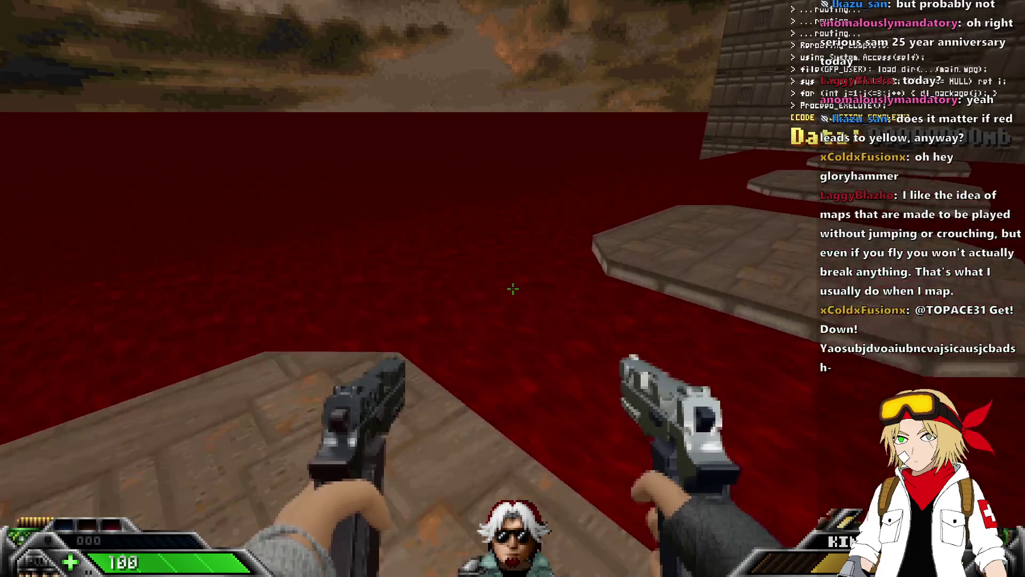
pyautogui.press('1')
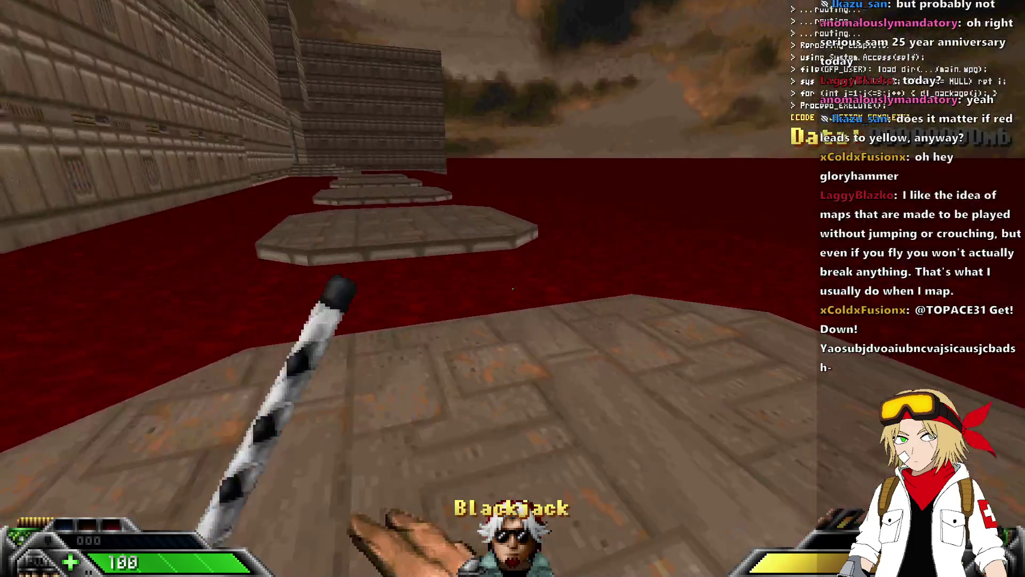
pyautogui.press('w')
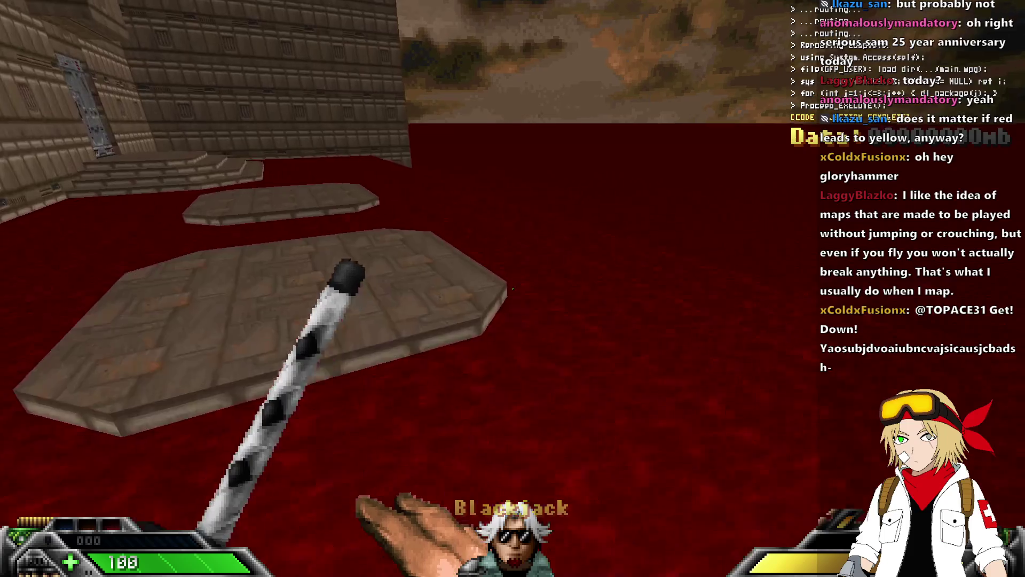
# Try opening the locked grey door, then quit the game
pyautogui.press('w')
pyautogui.press('e')
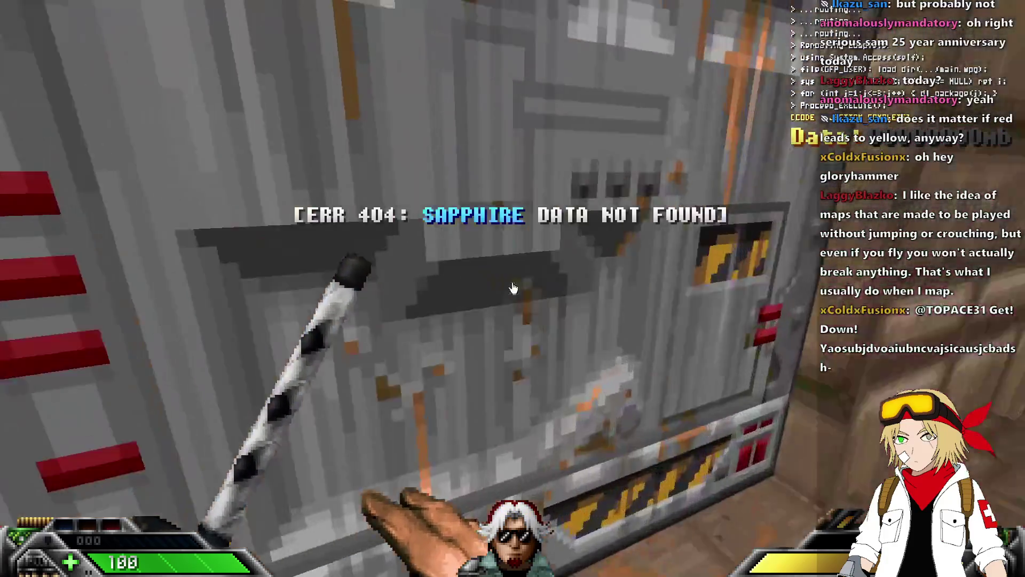
pyautogui.press('w')
pyautogui.hotkey('alt', 'F4')
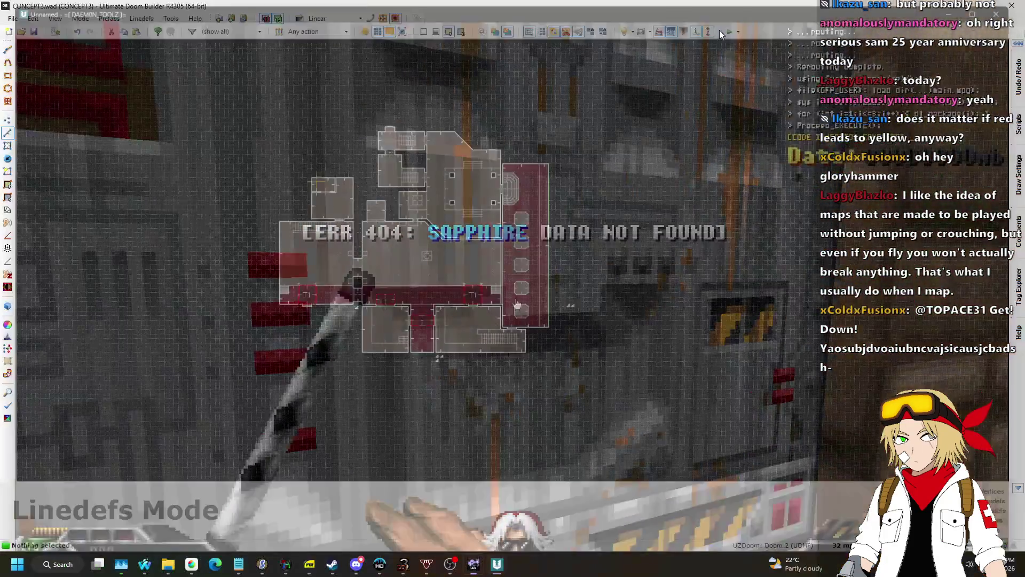
# Change both door linedefs' lock to the Yellow key card and save CONCEPT3.wad
pyautogui.scroll(10, 495, 233)
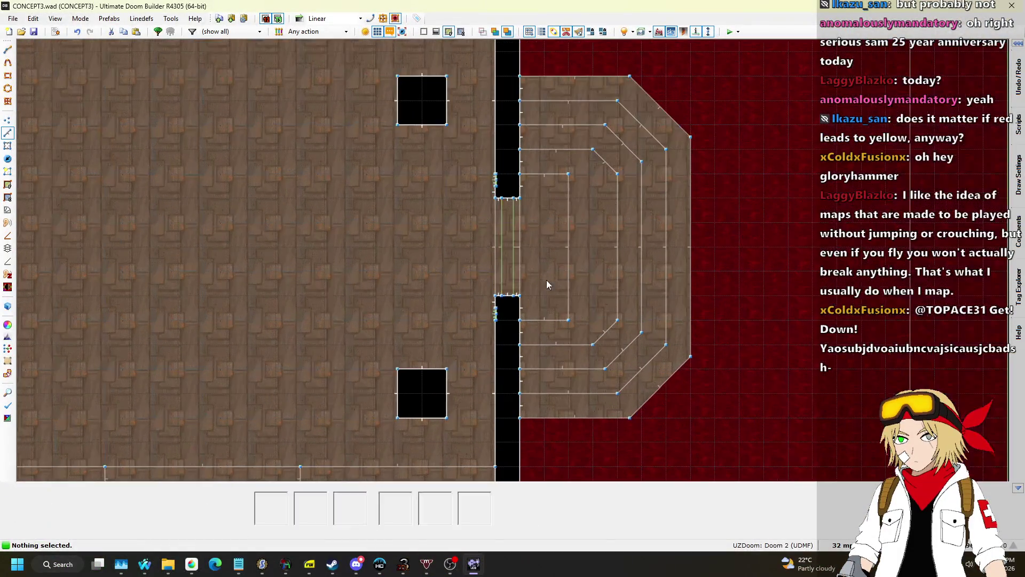
pyautogui.scroll(2, 504, 244)
pyautogui.click(523, 239)
pyautogui.scroll(2, 518, 235)
pyautogui.click(494, 236)
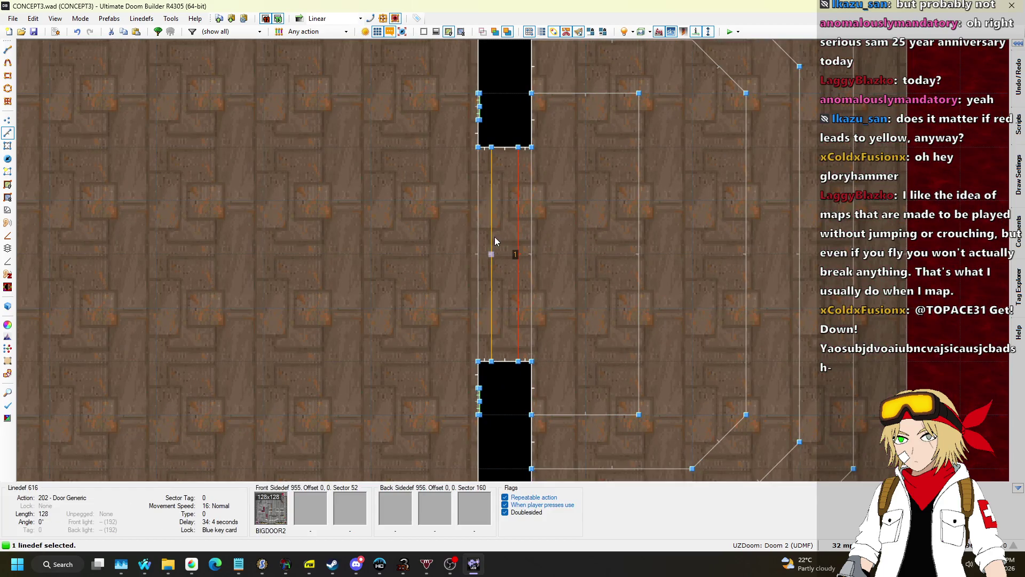
pyautogui.rightClick(659, 235)
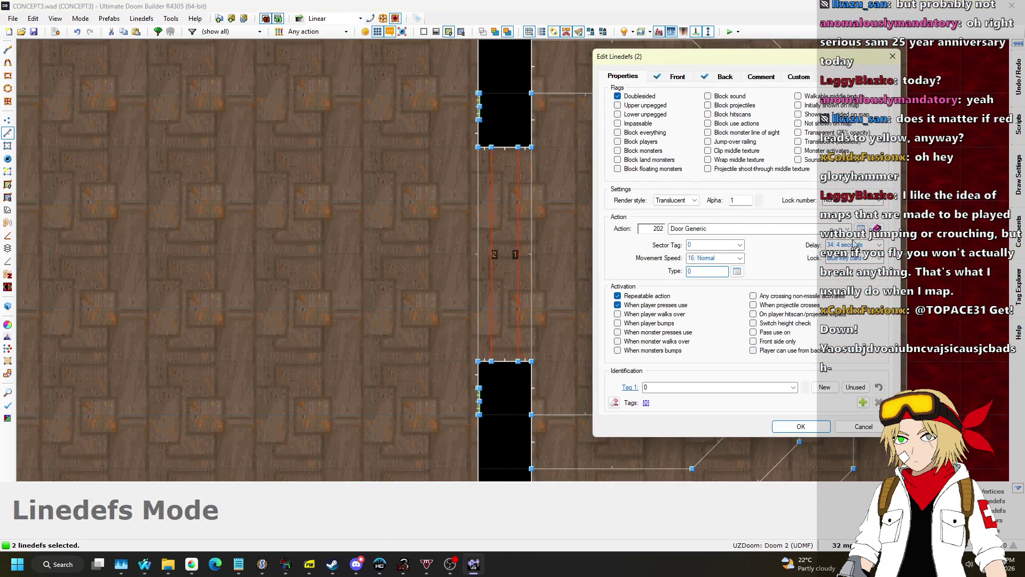
pyautogui.click(879, 258)
pyautogui.click(853, 372)
pyautogui.click(804, 427)
pyautogui.scroll(-6, 681, 133)
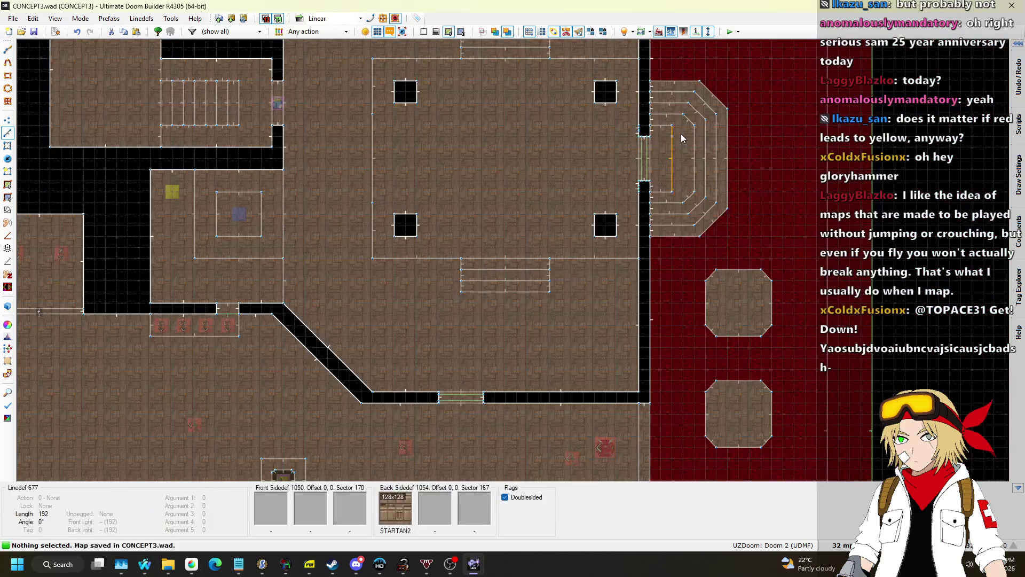
pyautogui.hotkey('alt', 'Tab')
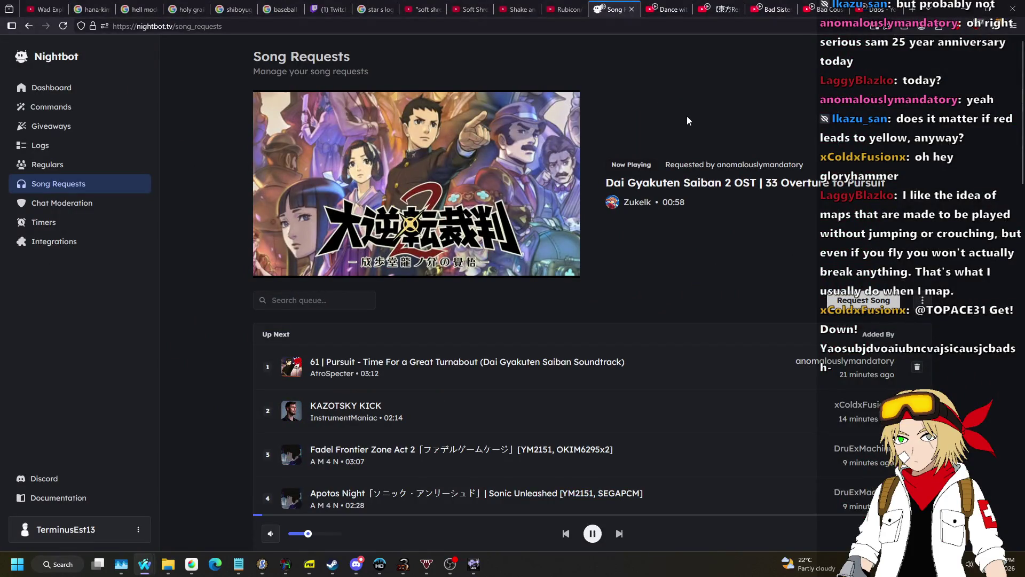
# Leave the Nightbot song request queue and return to Ultimate Doom Builder
pyautogui.hotkey('alt', 'Tab')
pyautogui.scroll(-2, 745, 175)
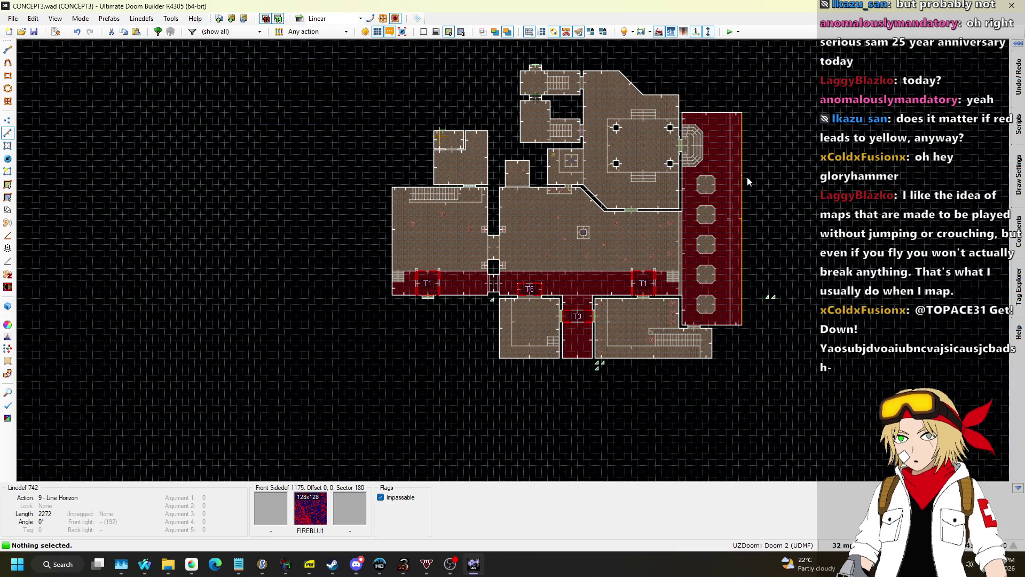
pyautogui.scroll(1, 418, 299)
pyautogui.scroll(2, 422, 293)
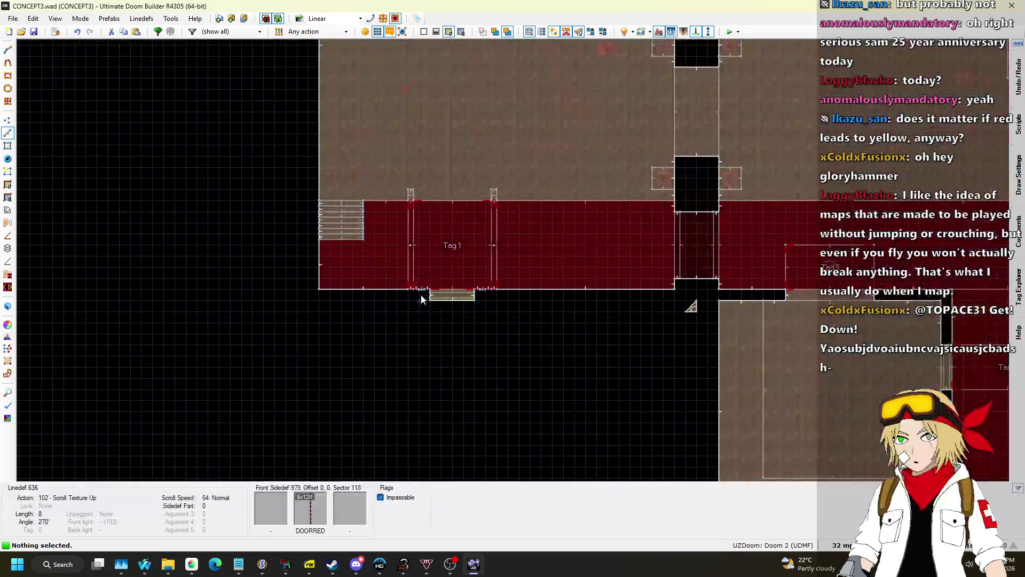
pyautogui.scroll(-4, 389, 311)
pyautogui.scroll(2, 495, 243)
pyautogui.press('l')
pyautogui.scroll(-1, 307, 243)
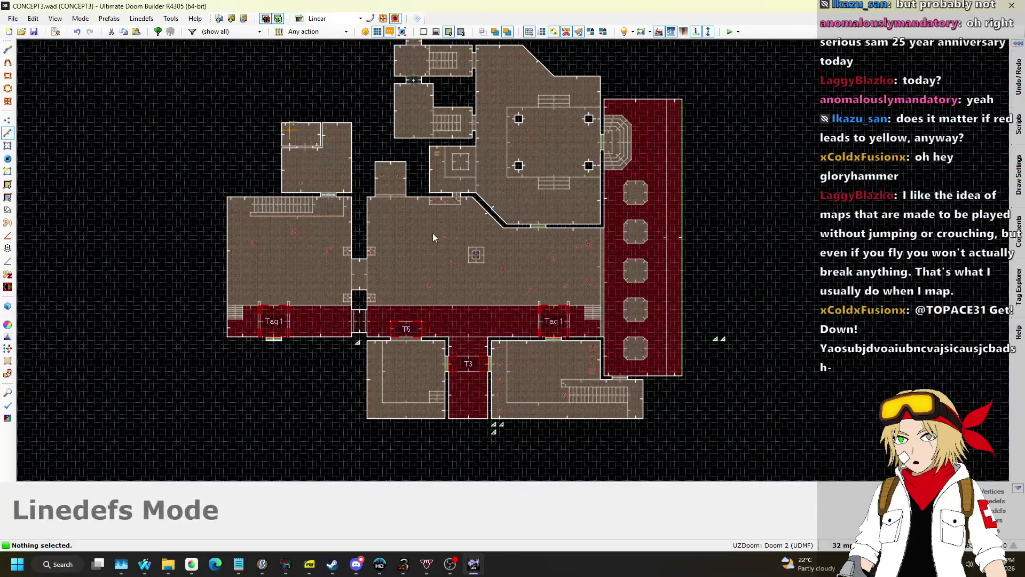
pyautogui.scroll(-1, 453, 213)
pyautogui.scroll(1, 591, 123)
pyautogui.hotkey('ctrl', 's')
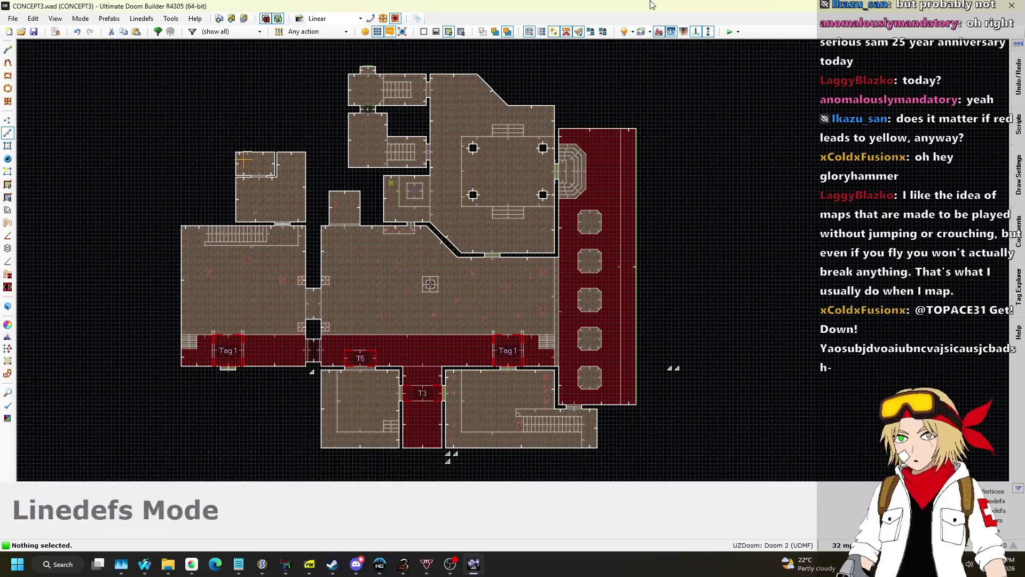
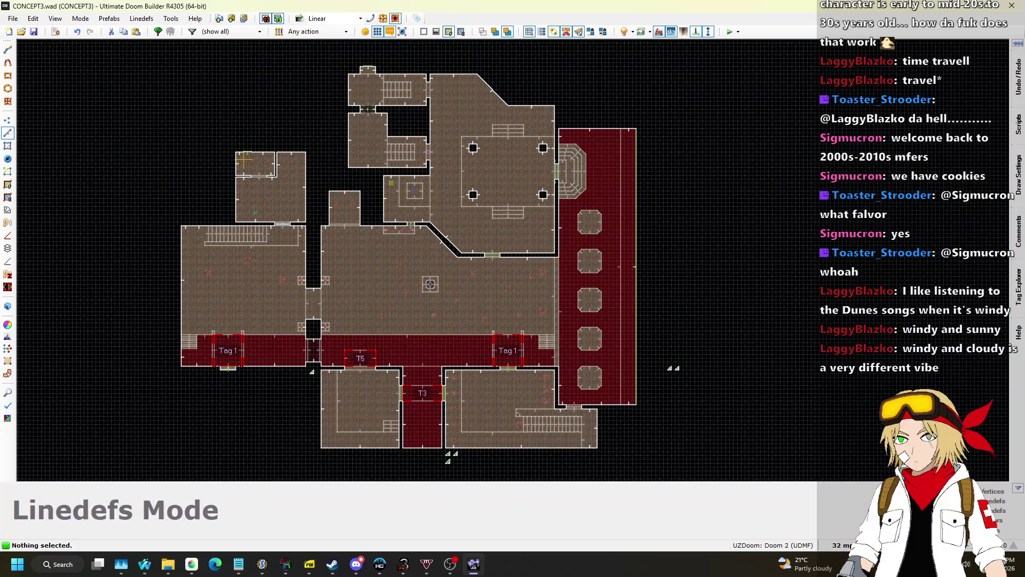
# Return to the editor and fly the 3D view over to the imp's pillar
pyautogui.hotkey('alt', 'Tab')
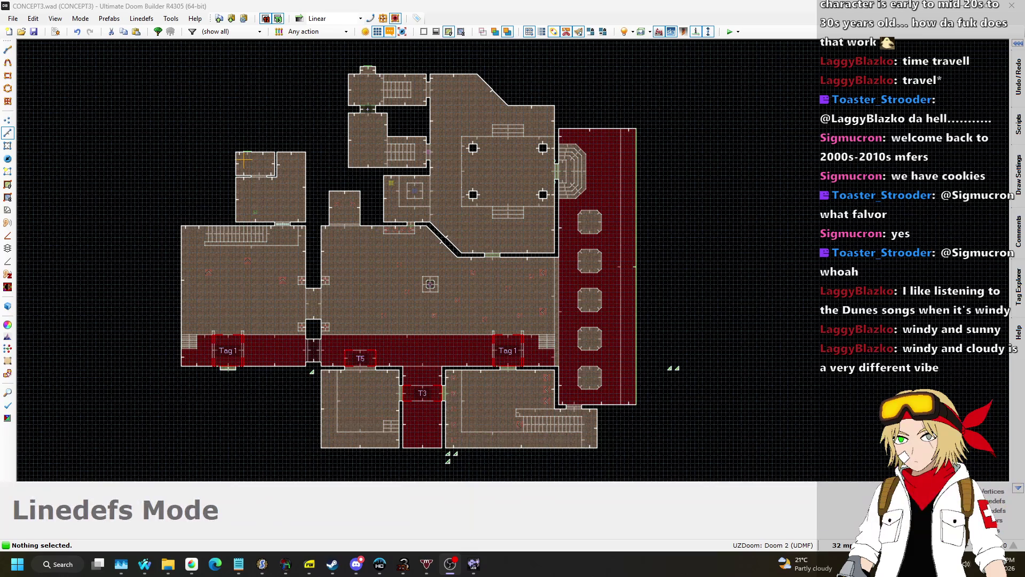
pyautogui.click(641, 4)
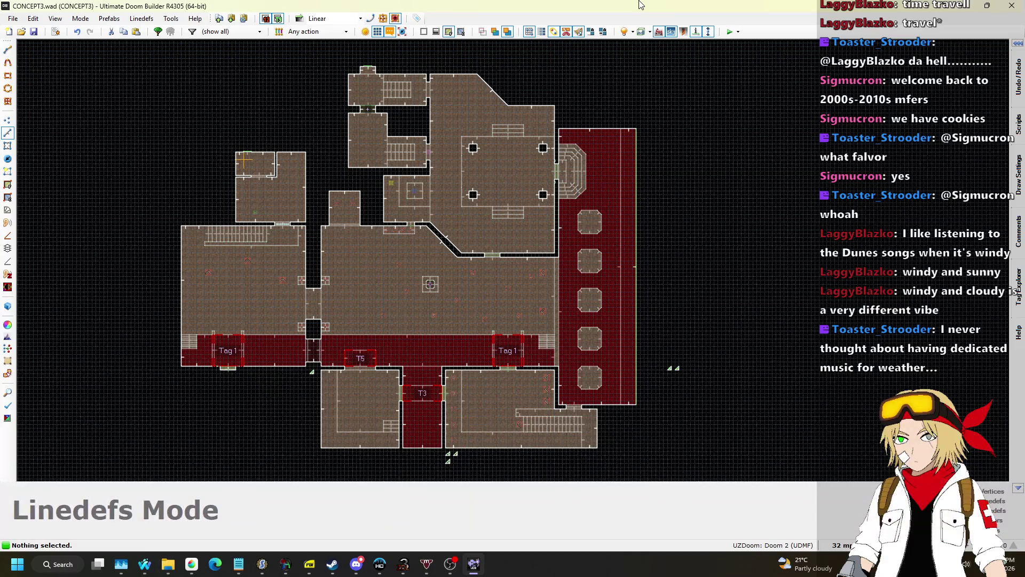
pyautogui.scroll(6, 291, 314)
pyautogui.scroll(-5, 521, 267)
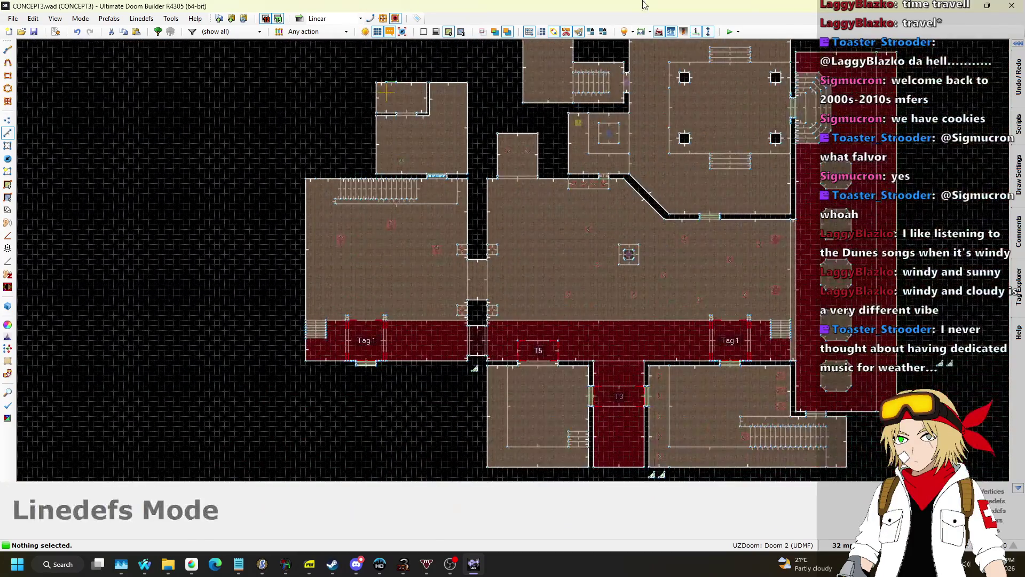
pyautogui.scroll(4, 600, 122)
pyautogui.scroll(-3, 592, 171)
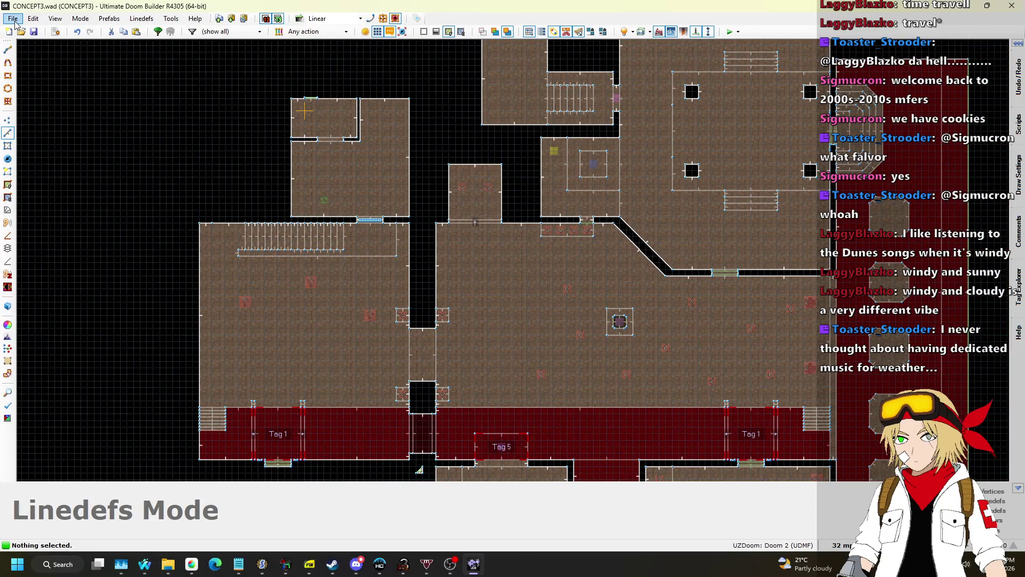
pyautogui.scroll(-2, 483, 184)
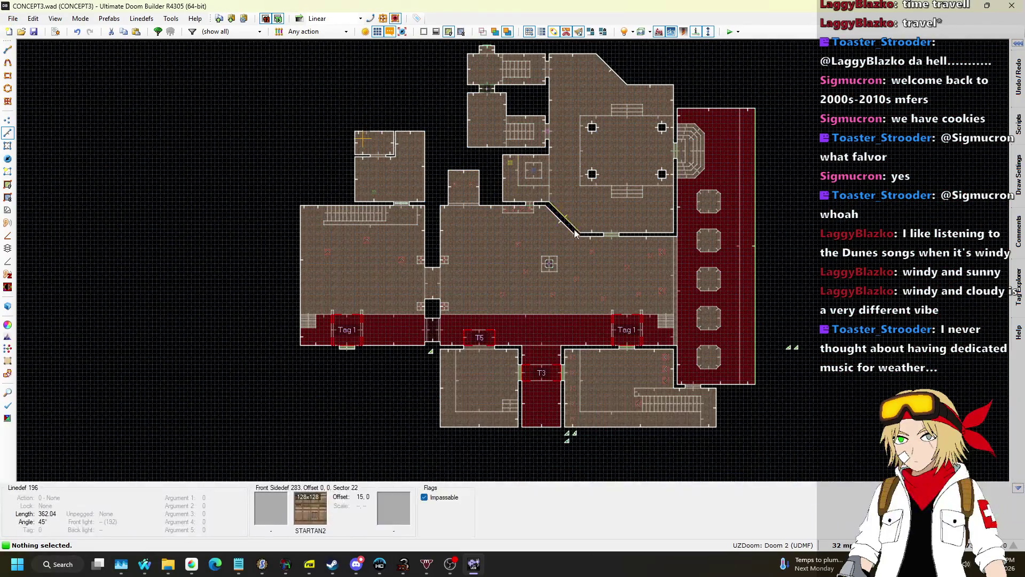
pyautogui.press('w')
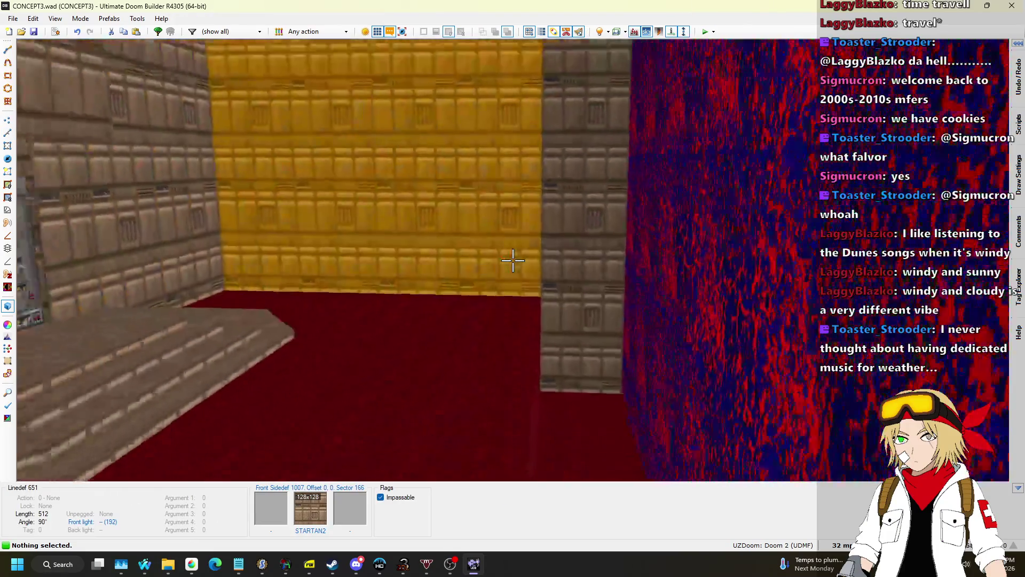
pyautogui.moveTo(512, 260)
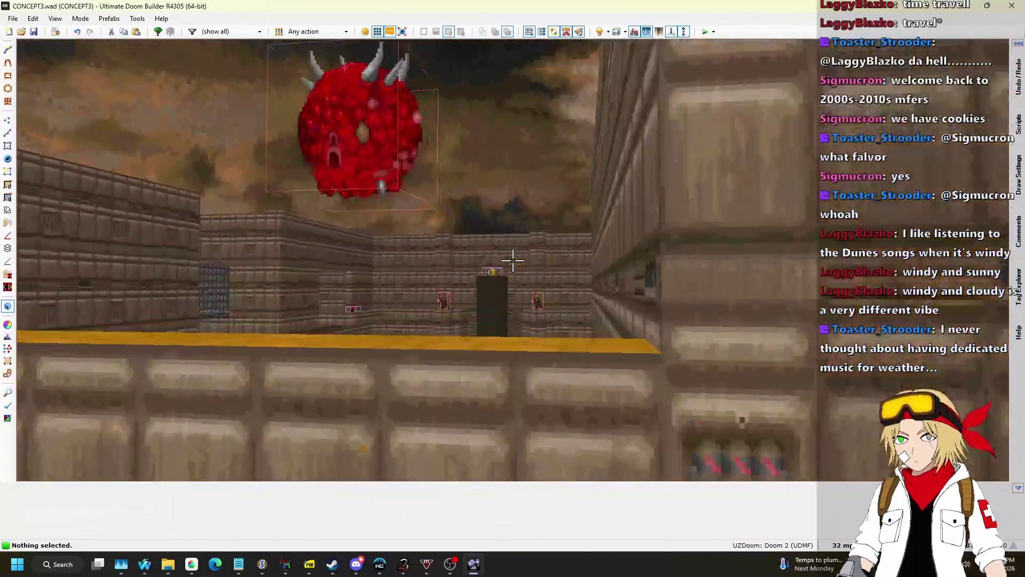
pyautogui.press('w')
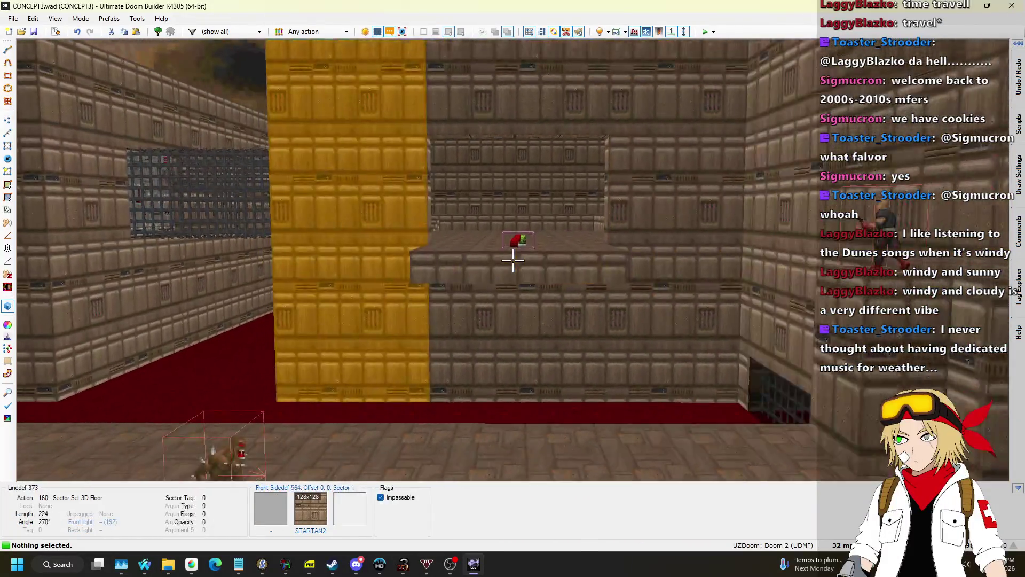
pyautogui.press('w')
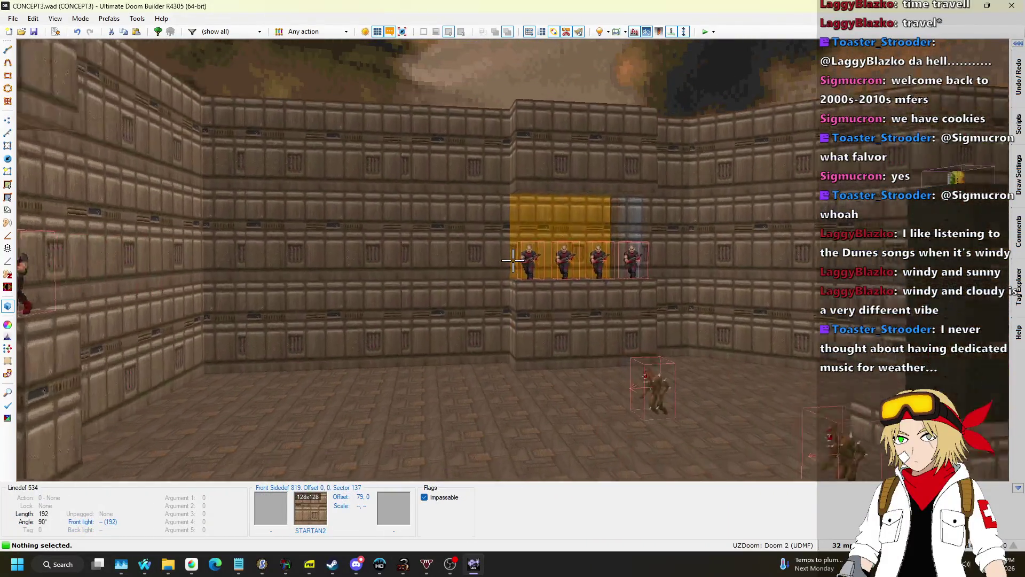
pyautogui.press('w')
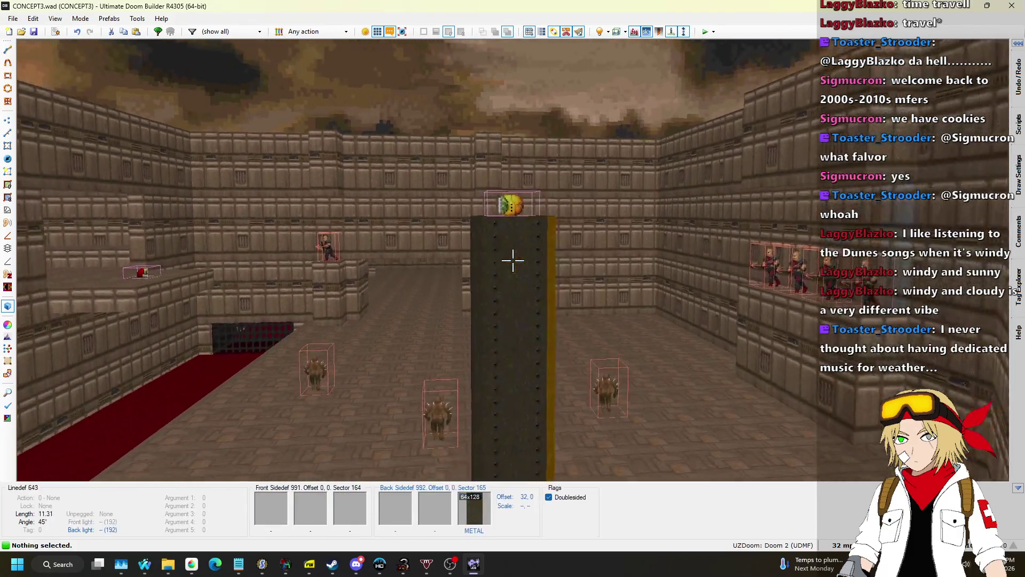
pyautogui.press('w')
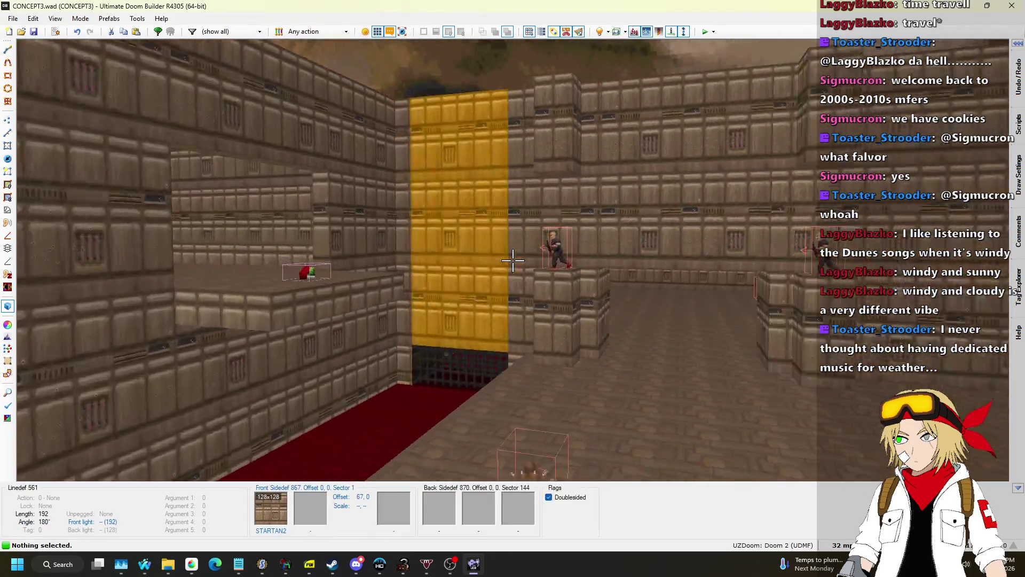
pyautogui.press('w')
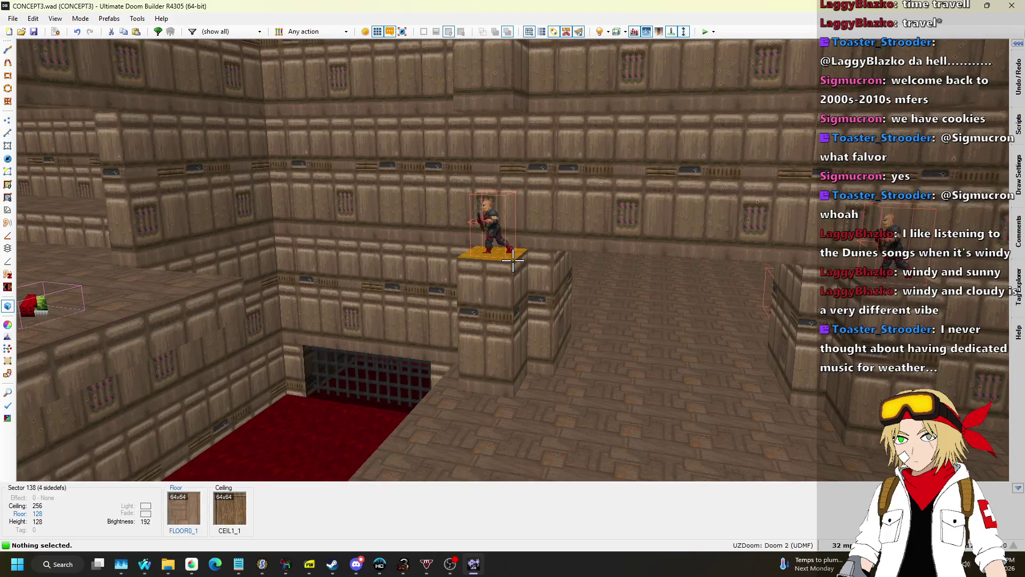
# Select the imp's pillar top and raise its floor to 144
pyautogui.click(513, 260)
pyautogui.press('w')
pyautogui.scroll(1, 512, 260)
pyautogui.press('s')
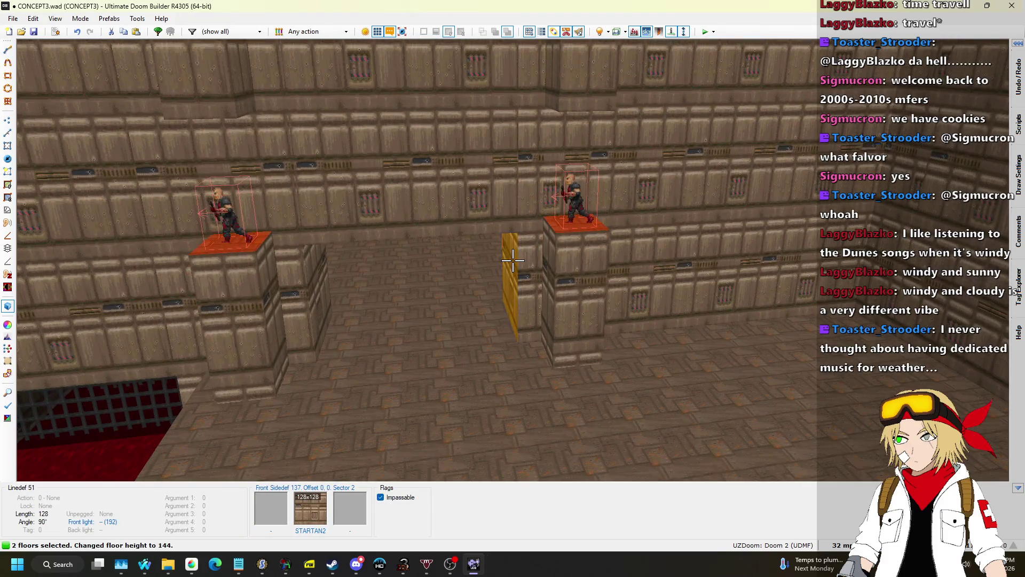
pyautogui.scroll(6, 512, 260)
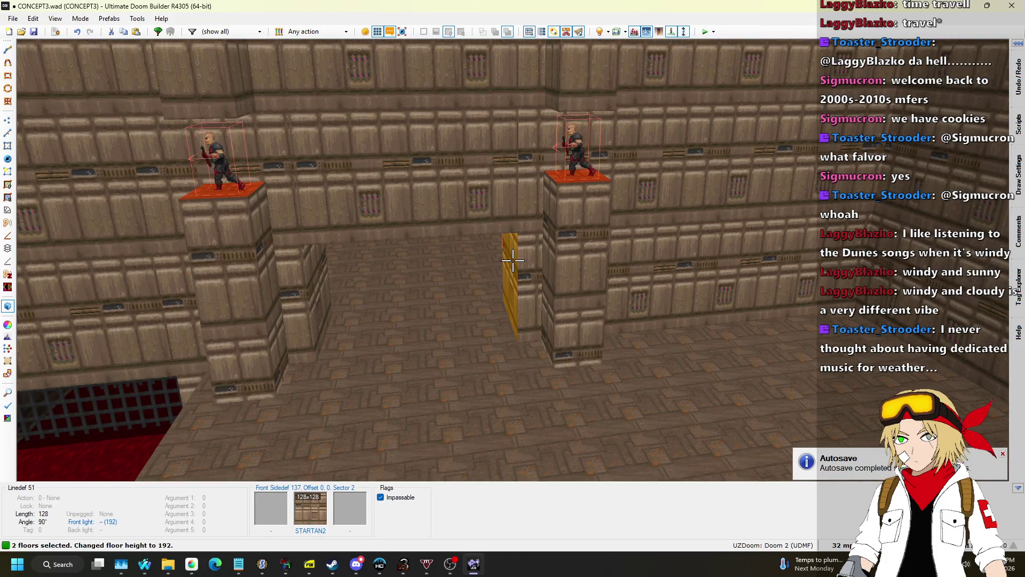
# Select the sergeant's pillar top and set its floor height to 192
pyautogui.press('w')
pyautogui.press('s')
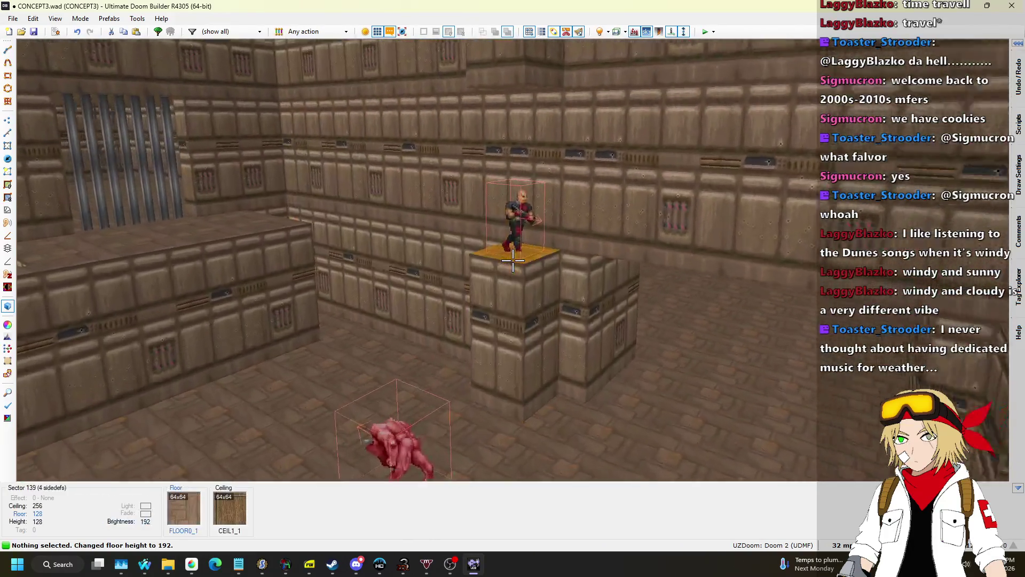
pyautogui.click(512, 260)
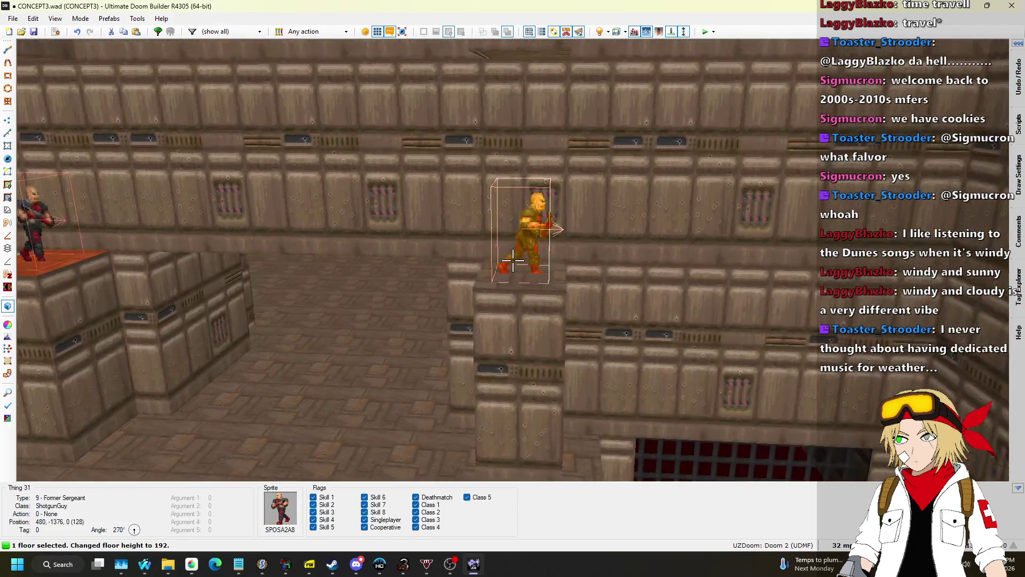
pyautogui.press('s')
pyautogui.scroll(-3, 513, 260)
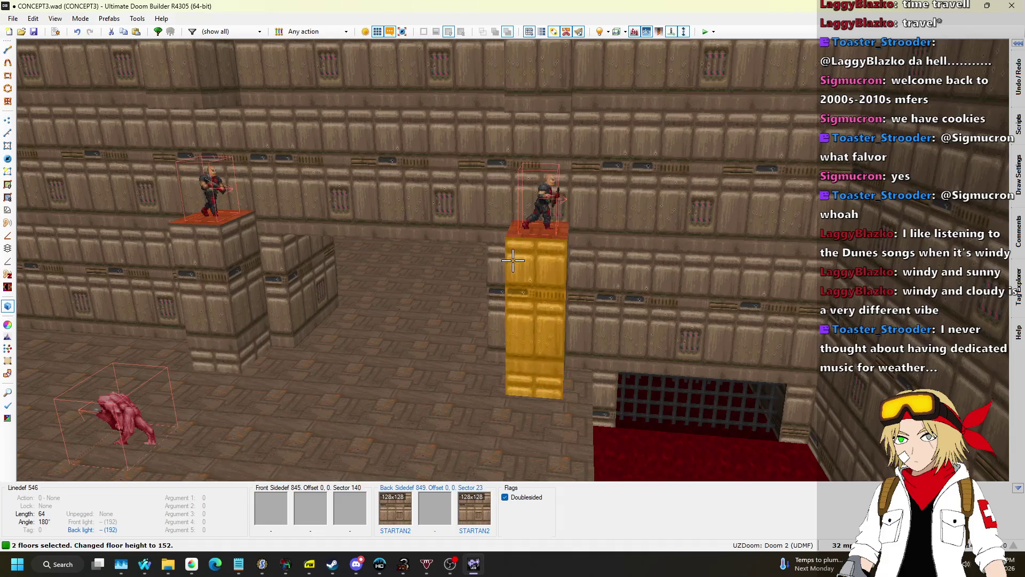
pyautogui.scroll(3, 513, 260)
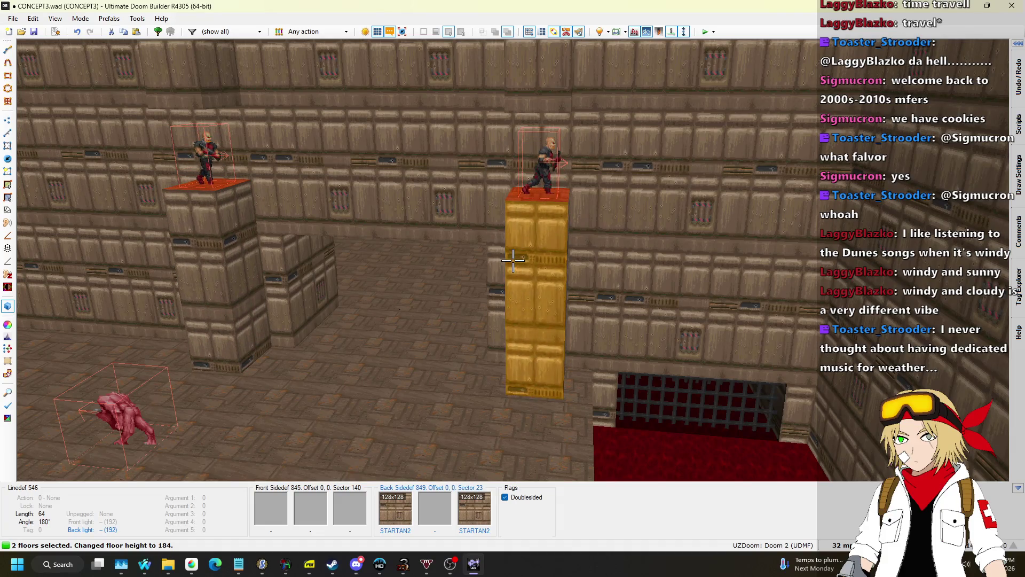
# Leave 3D view and save the map as CONCEPT3b.wad
pyautogui.press('c')
pyautogui.press('q')
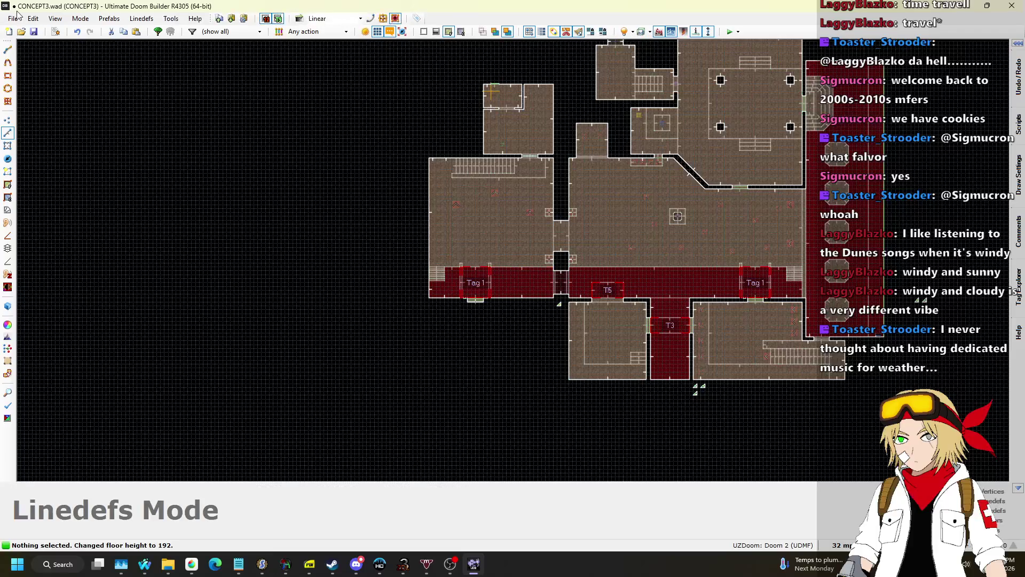
pyautogui.click(13, 19)
pyautogui.click(45, 97)
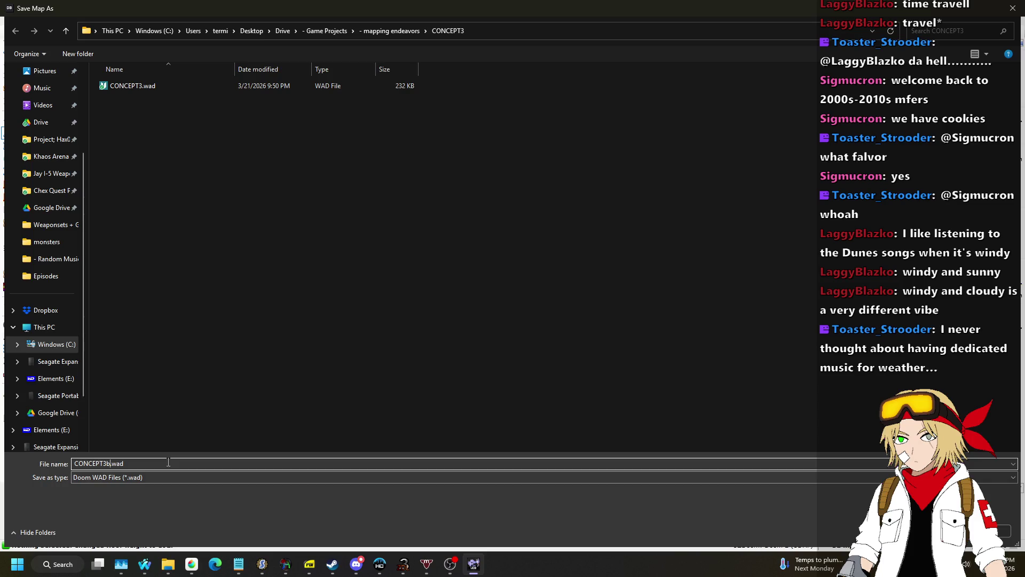
pyautogui.press('Return')
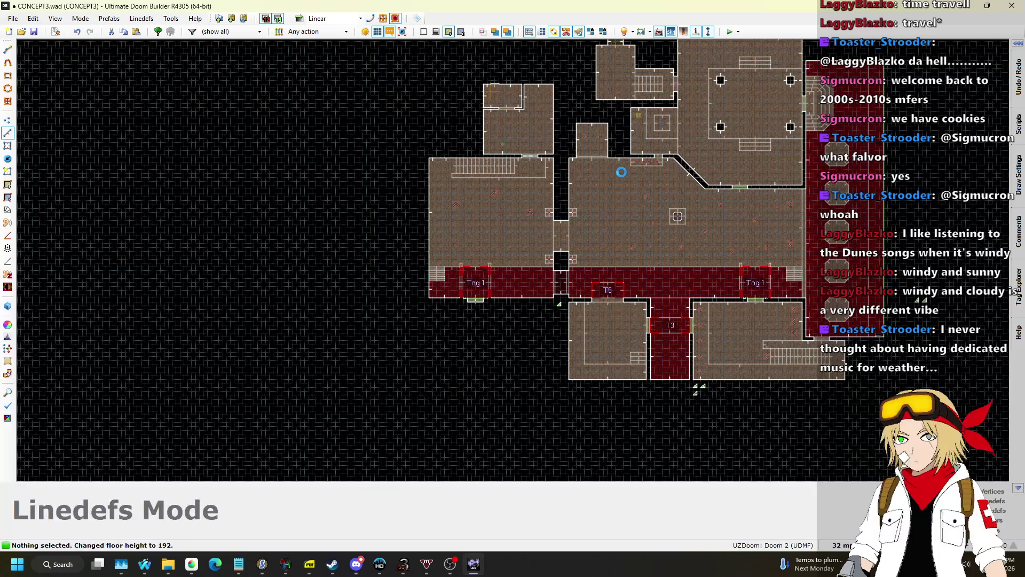
# Zoom around the 2D layout and switch to Things mode
pyautogui.scroll(4, 553, 178)
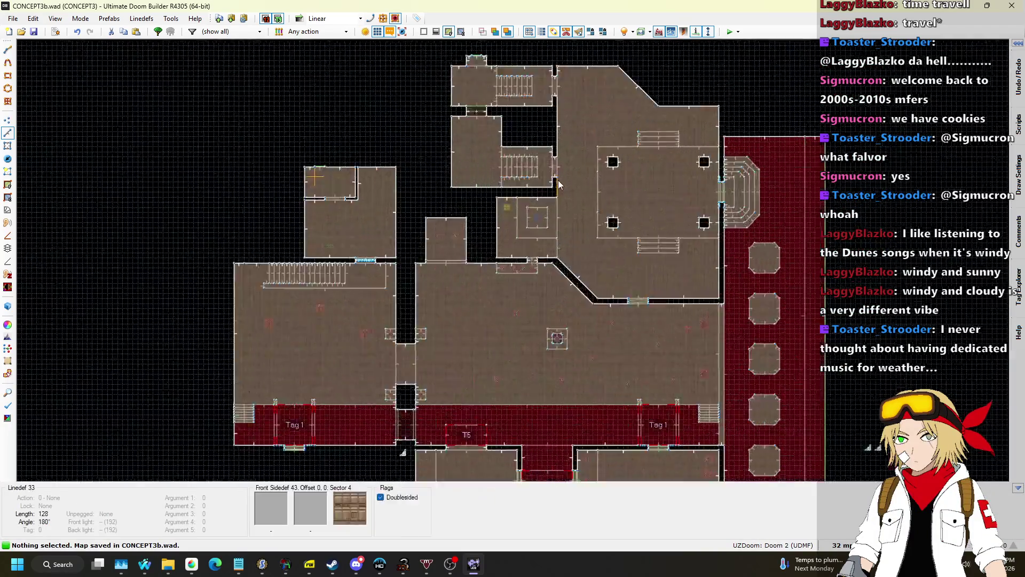
pyautogui.scroll(5, 534, 182)
pyautogui.scroll(-5, 456, 196)
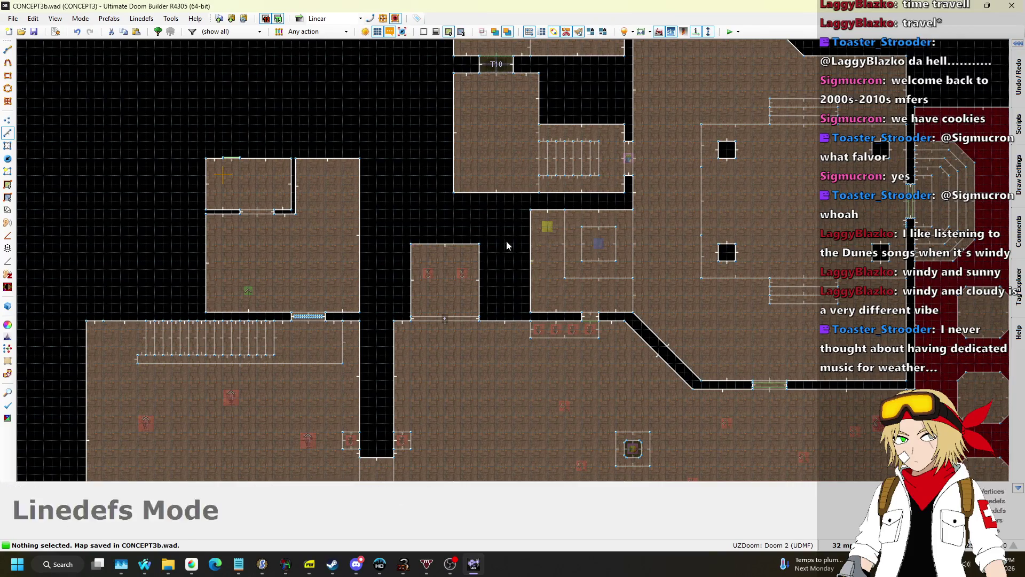
pyautogui.scroll(-2, 459, 261)
pyautogui.scroll(4, 467, 320)
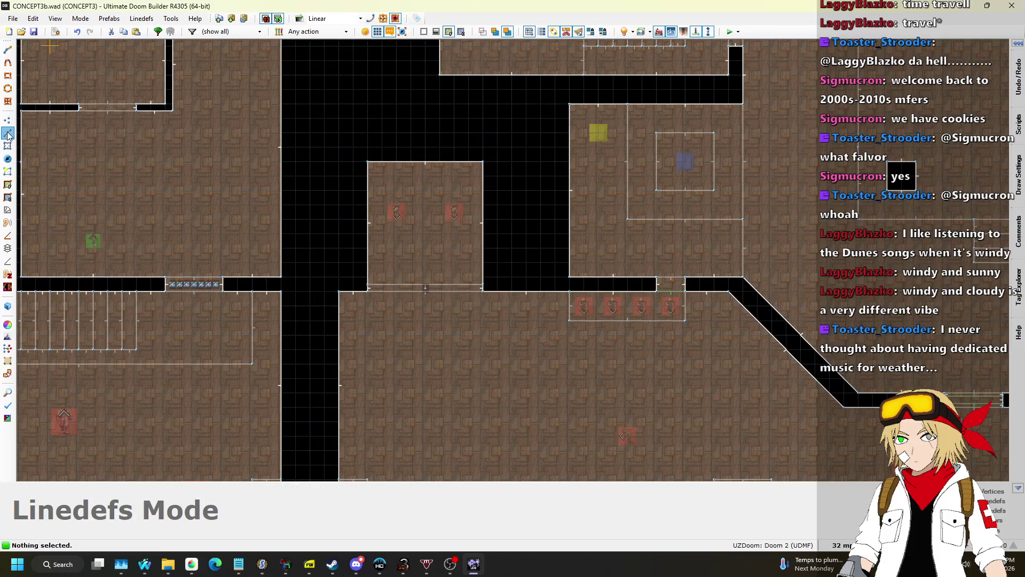
pyautogui.scroll(-1, 243, 235)
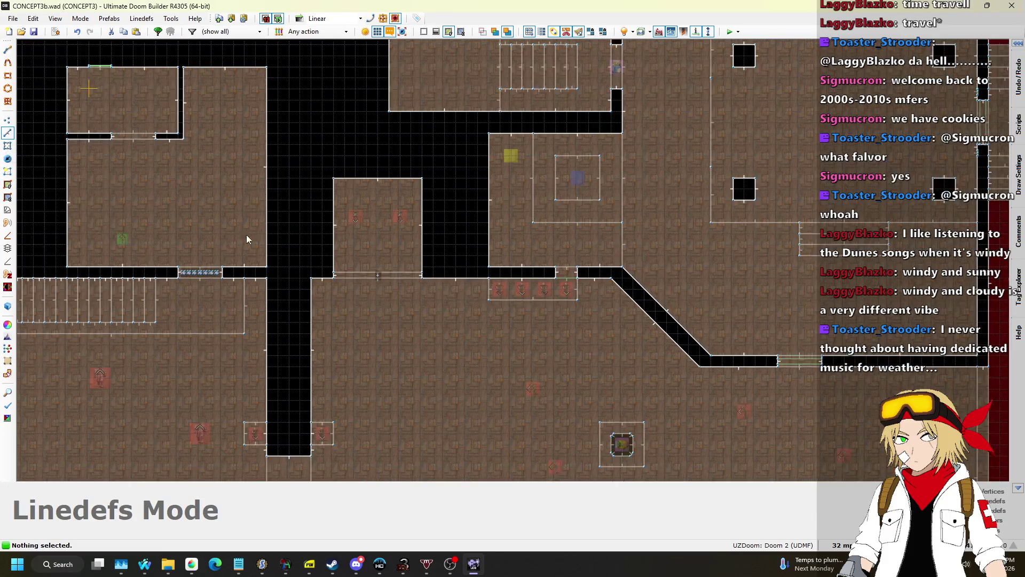
pyautogui.scroll(1, 376, 124)
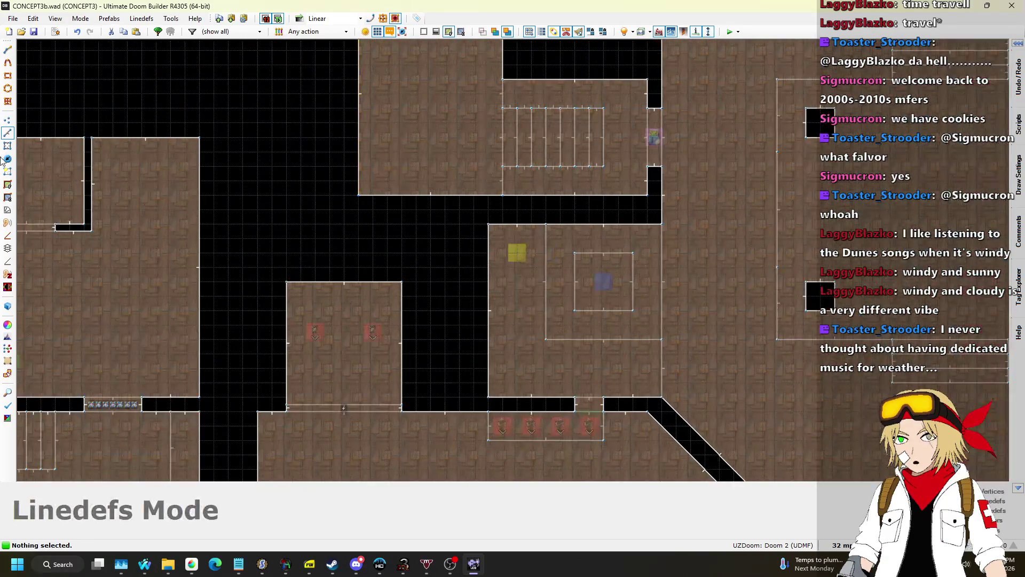
pyautogui.press('t')
pyautogui.scroll(-1, 264, 187)
pyautogui.click(7, 133)
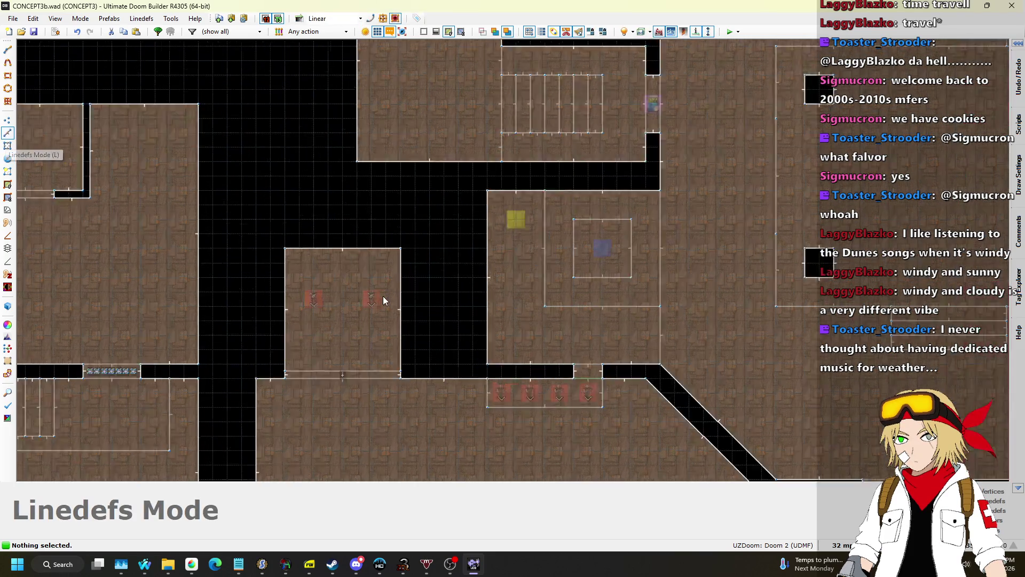
pyautogui.scroll(3, 384, 295)
pyautogui.click(9, 163)
pyautogui.moveTo(220, 265); pyautogui.dragTo(427, 355)
pyautogui.moveTo(359, 304); pyautogui.dragTo(359, 389)
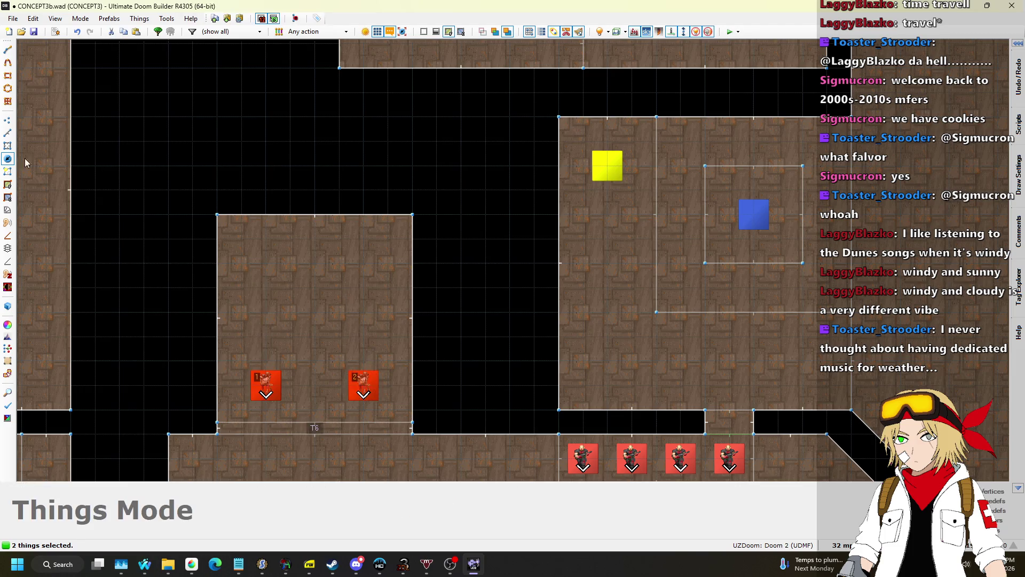
pyautogui.press('l')
pyautogui.moveTo(338, 292); pyautogui.dragTo(331, 338)
pyautogui.press('l')
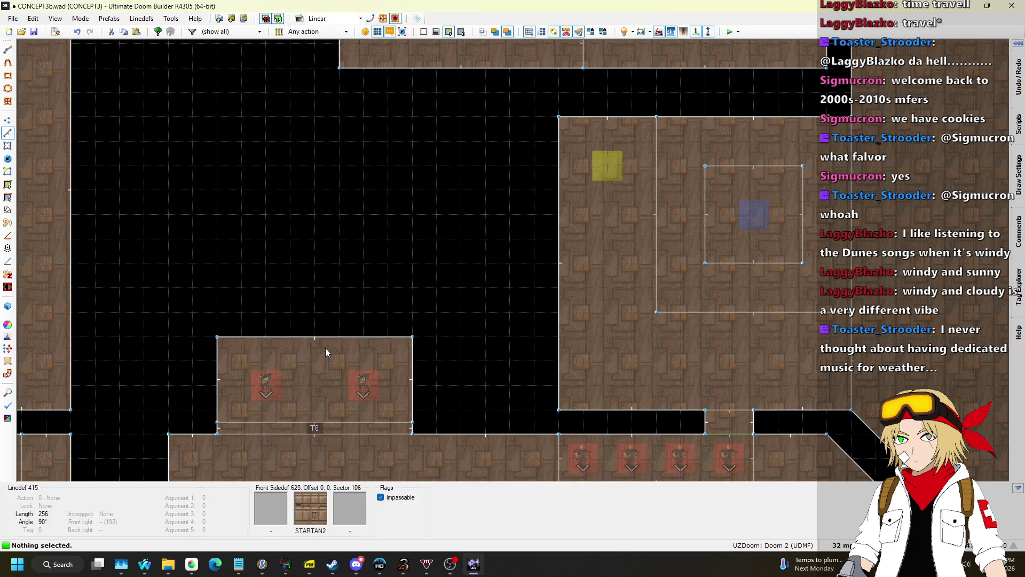
pyautogui.scroll(-5, 325, 348)
pyautogui.scroll(3, 317, 278)
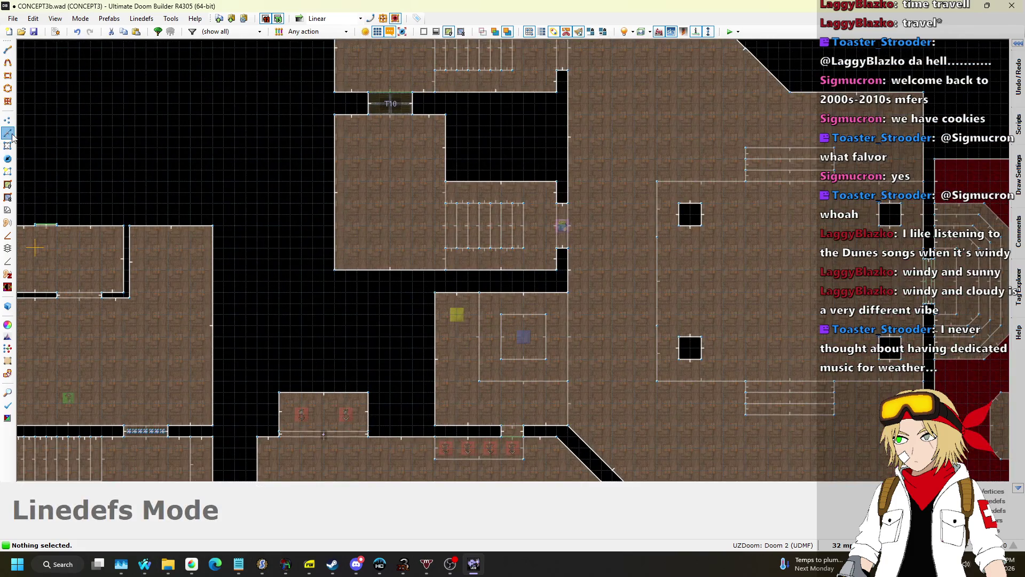
pyautogui.scroll(1, 350, 309)
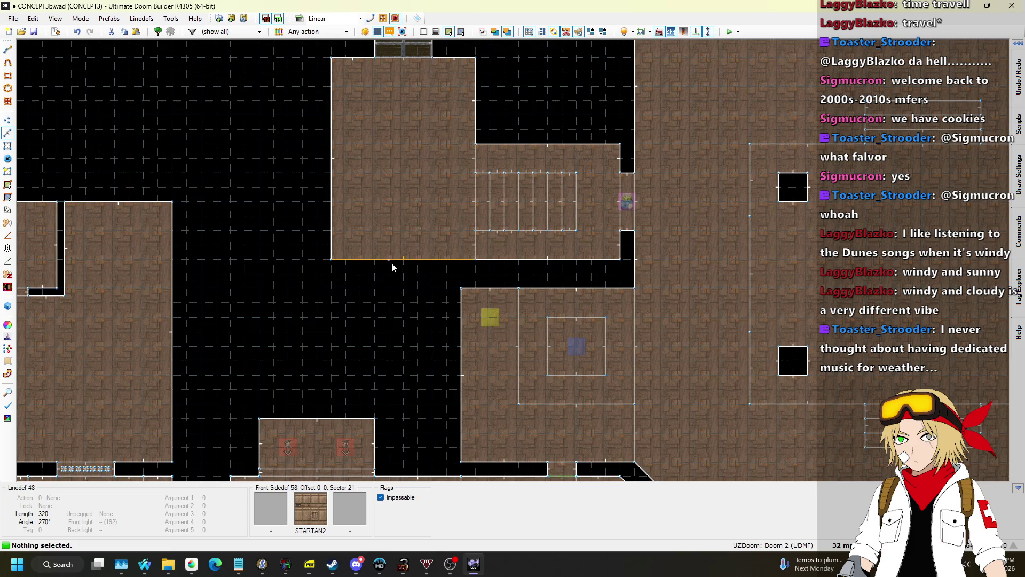
pyautogui.press('l')
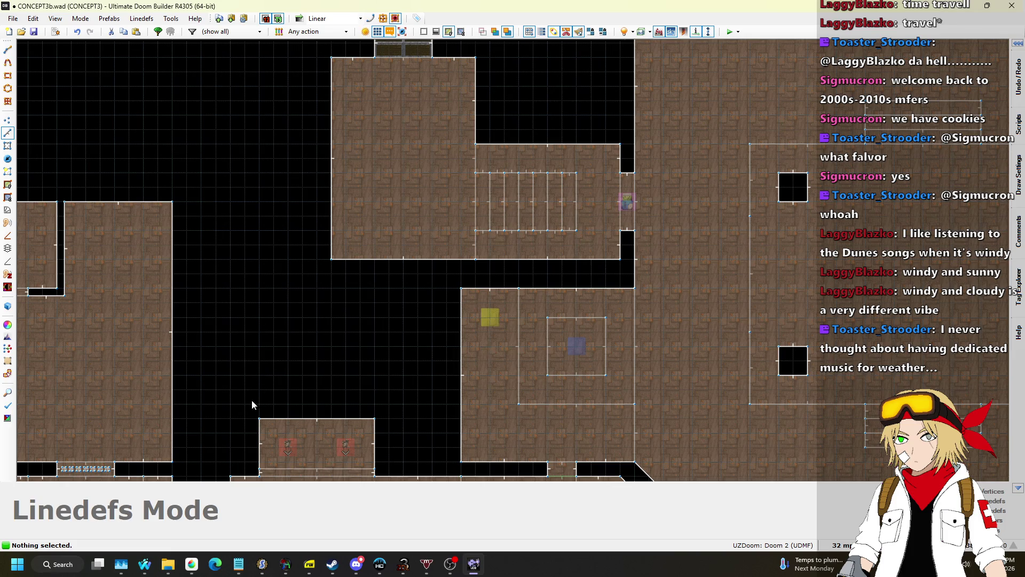
pyautogui.press('d')
pyautogui.click(259, 418)
# Finish the 256x256 square room above the small two-monster room
pyautogui.click(260, 298)
pyautogui.click(370, 416)
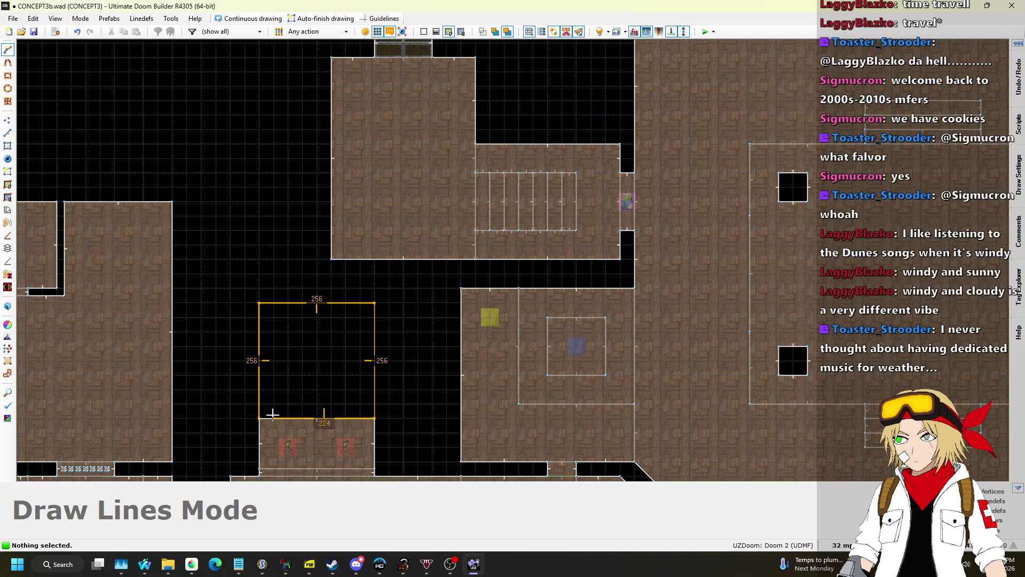
pyautogui.scroll(2, 388, 299)
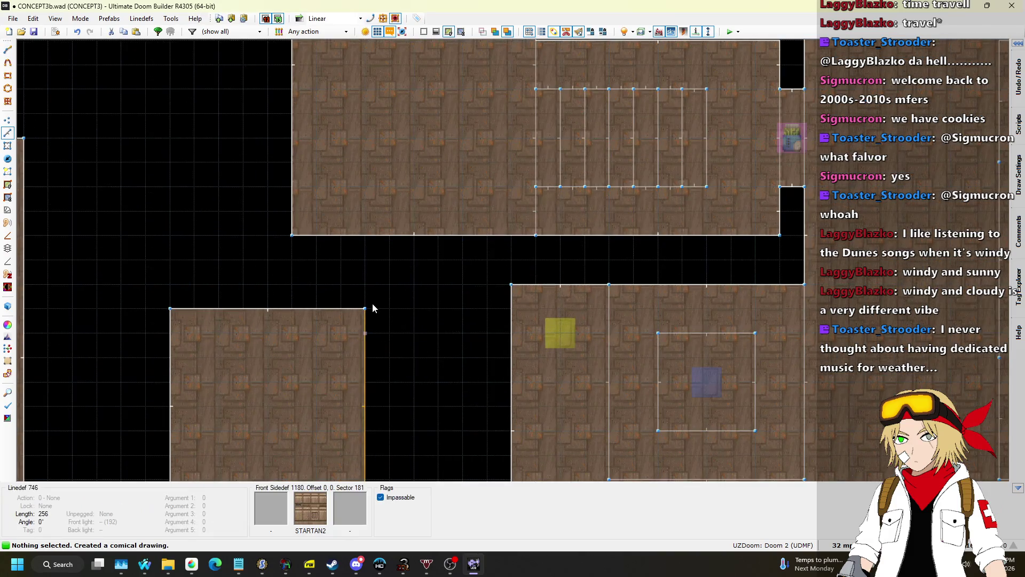
# Draw and close the angled connector passage joining the new room to the room above
pyautogui.press('d')
pyautogui.click(368, 306)
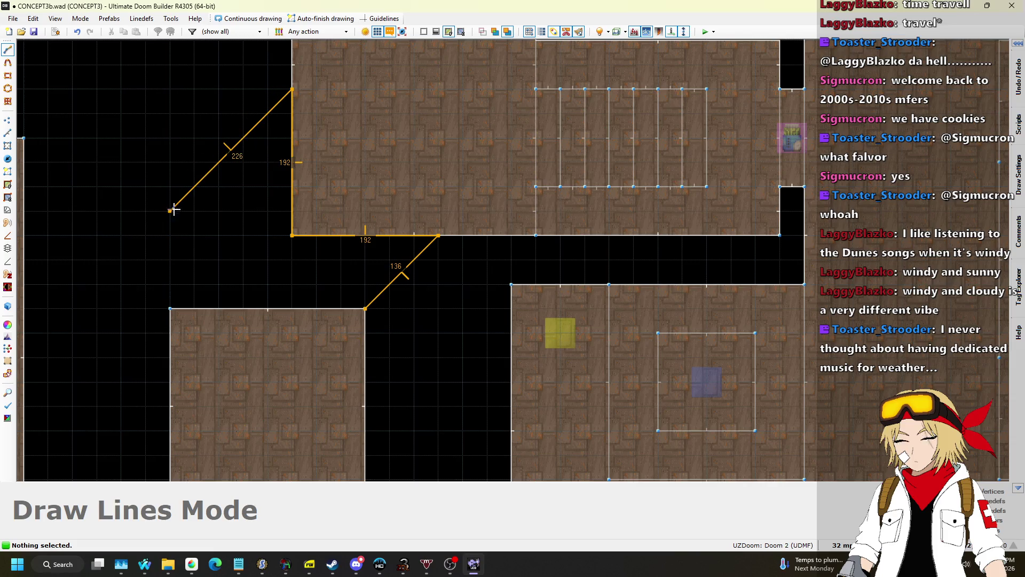
pyautogui.click(349, 303)
pyautogui.scroll(-5, 391, 170)
pyautogui.scroll(2, 396, 161)
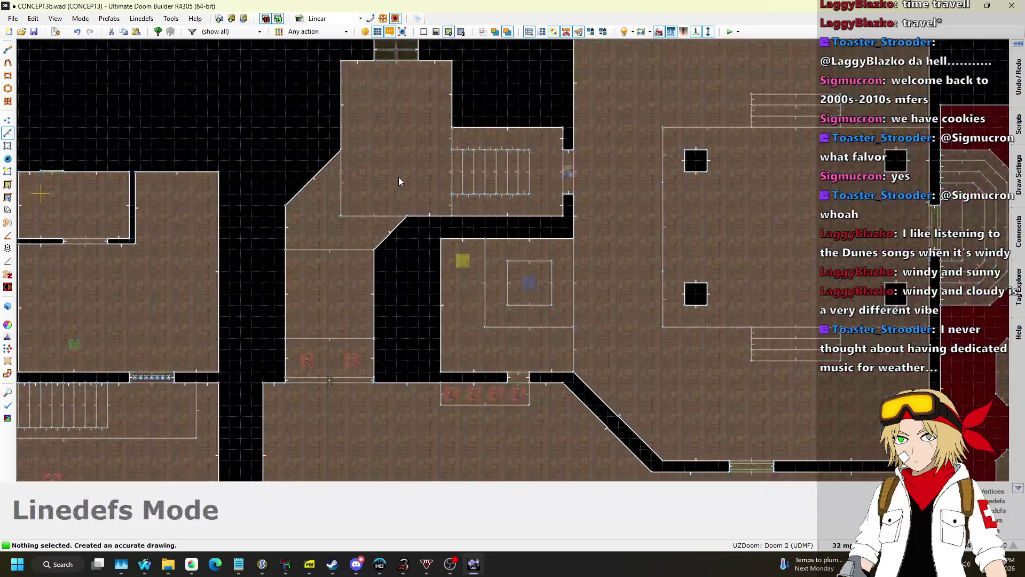
# In 3D view, raise both new sectors' ceilings to 256
pyautogui.press('q')
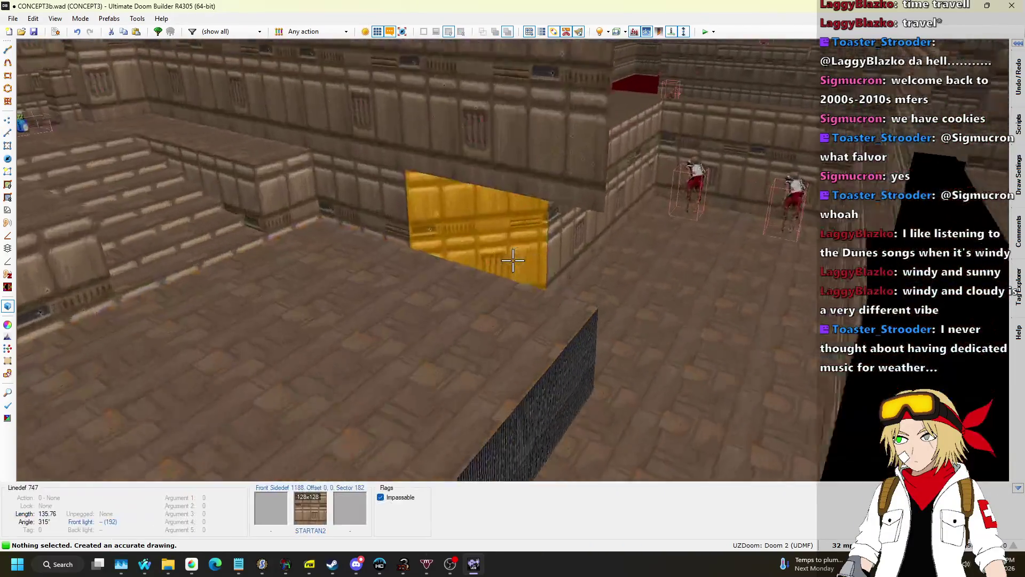
pyautogui.press('w')
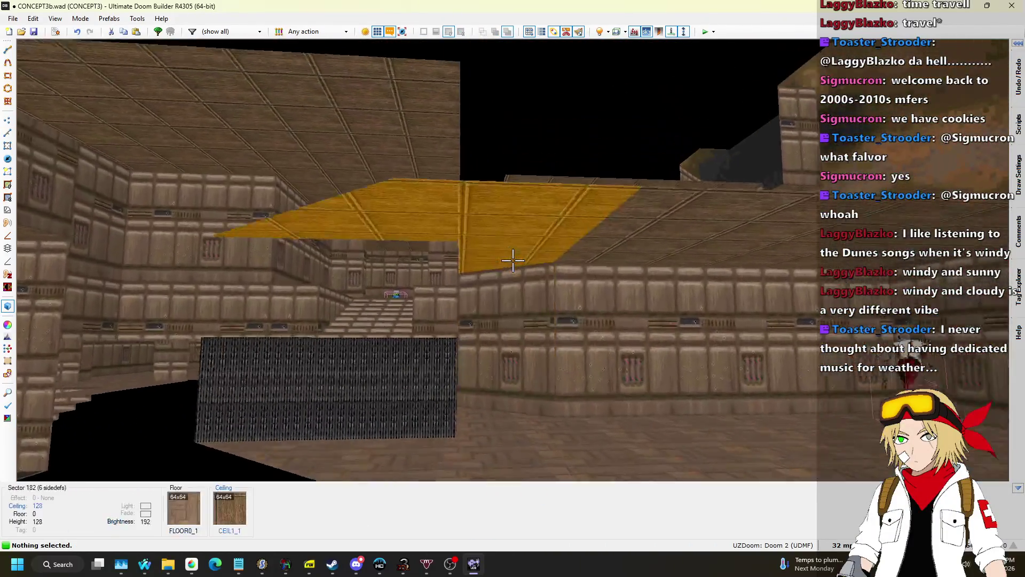
pyautogui.press('w')
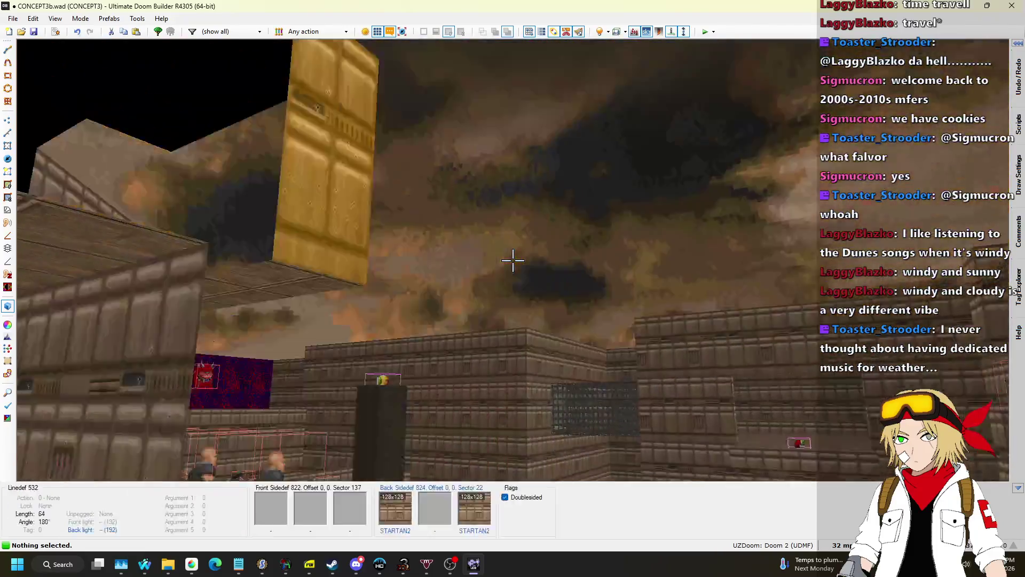
pyautogui.press('w')
pyautogui.press('w')
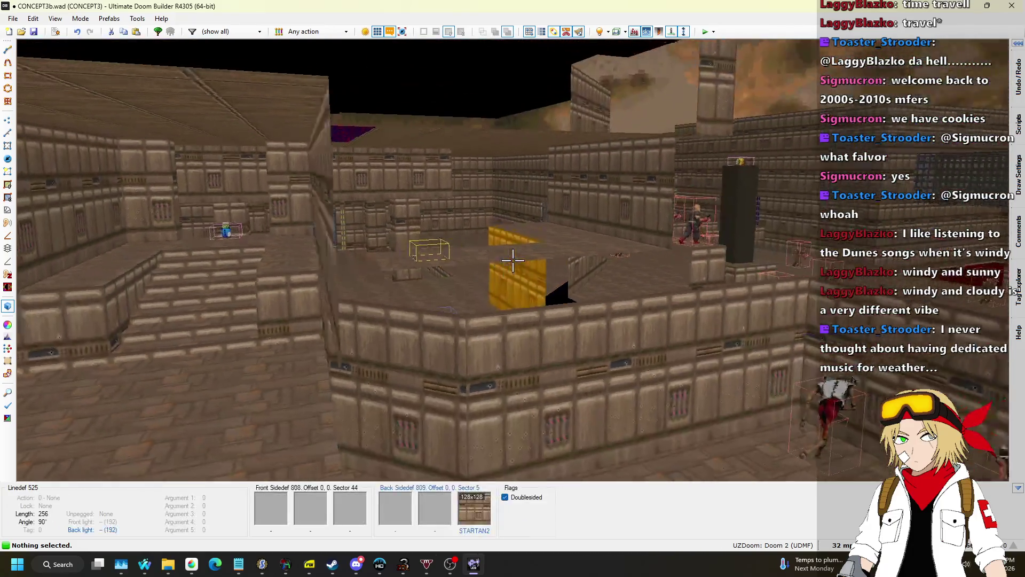
pyautogui.press('w')
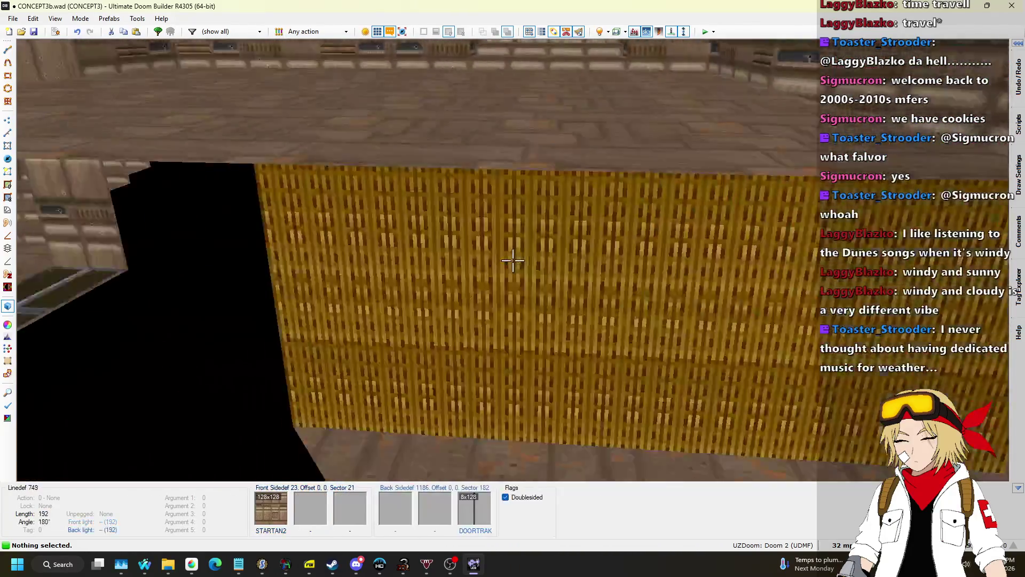
pyautogui.click(512, 261)
pyautogui.click(512, 261)
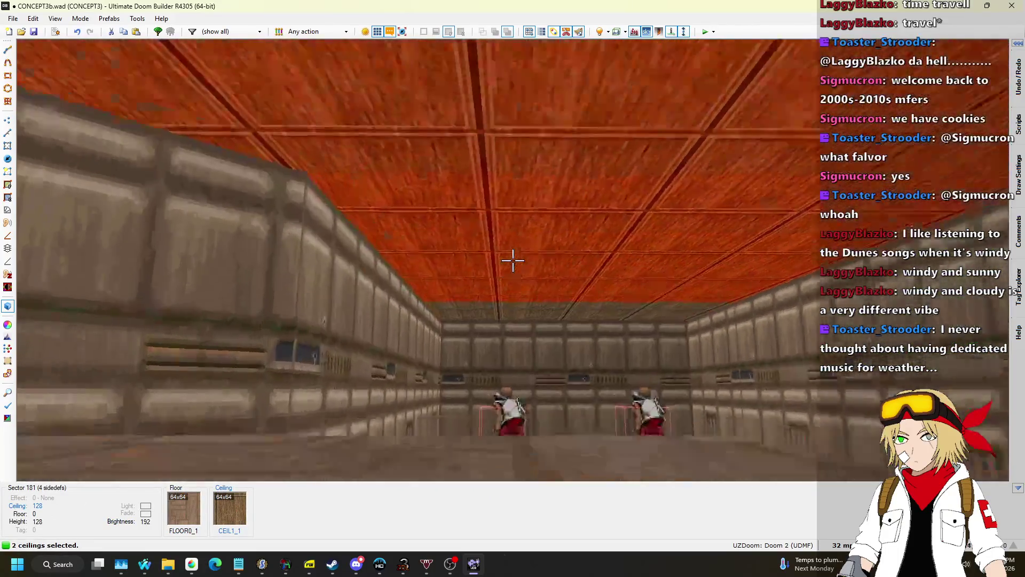
pyautogui.scroll(11, 512, 261)
pyautogui.press('w')
pyautogui.press('s')
pyautogui.press('w')
pyautogui.scroll(5, 512, 261)
# Delete one of the monsters and go back to the 2D map
pyautogui.press('c')
pyautogui.press('s')
pyautogui.press('w')
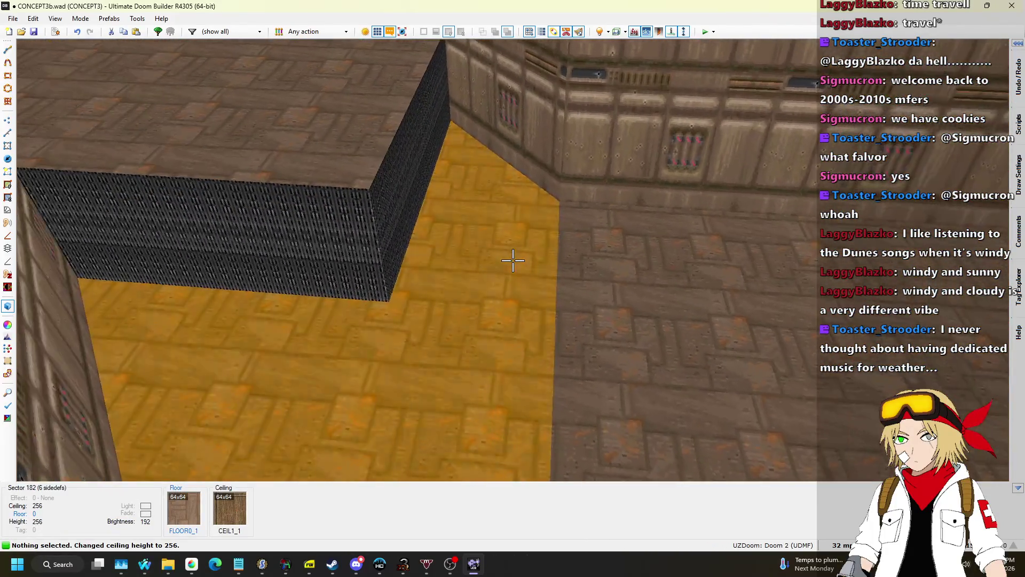
pyautogui.click(512, 261)
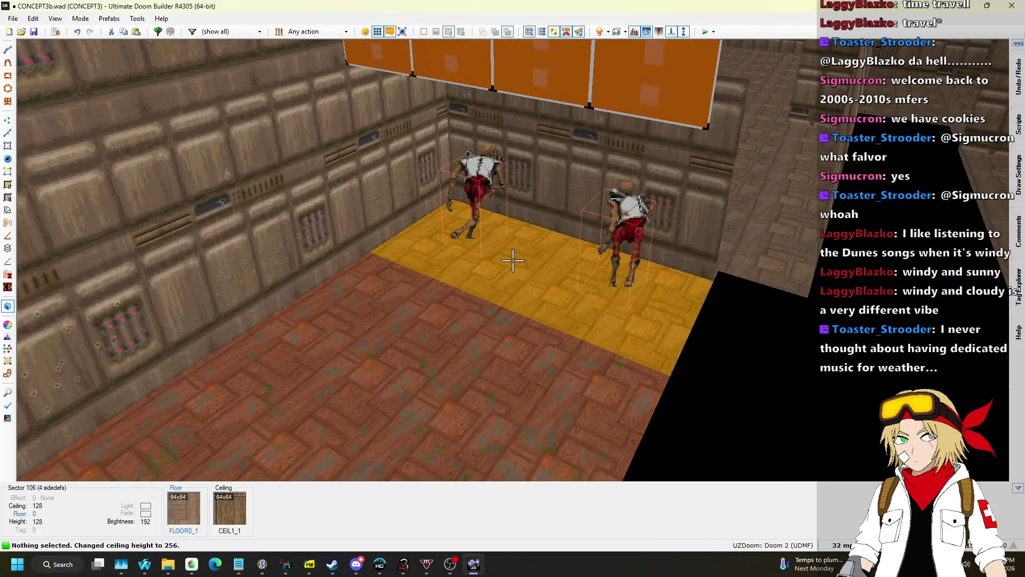
pyautogui.press('c')
pyautogui.press('Delete')
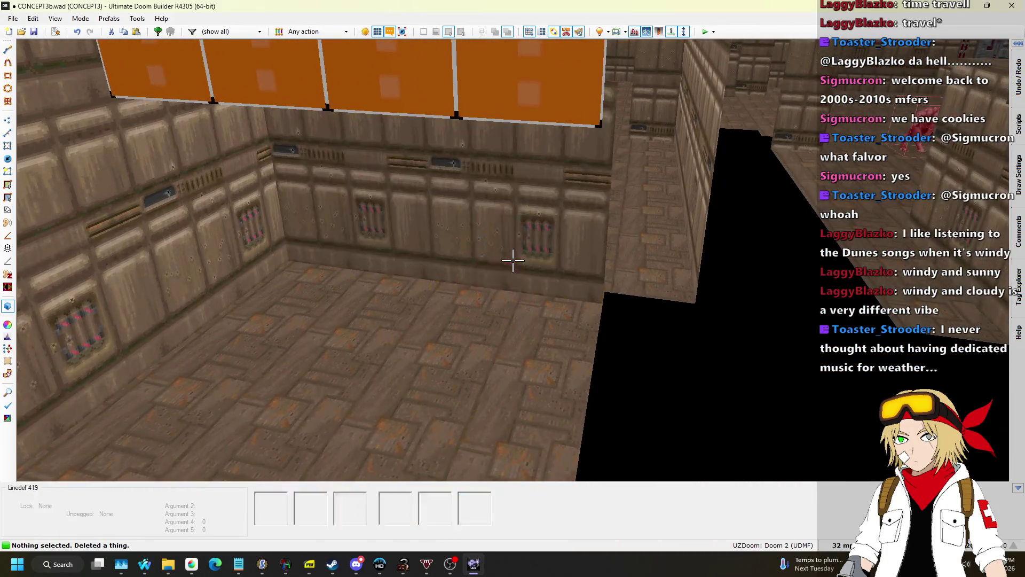
pyautogui.press('q')
pyautogui.scroll(-3, 473, 284)
pyautogui.scroll(6, 469, 274)
pyautogui.scroll(-3, 465, 259)
pyautogui.scroll(2, 453, 270)
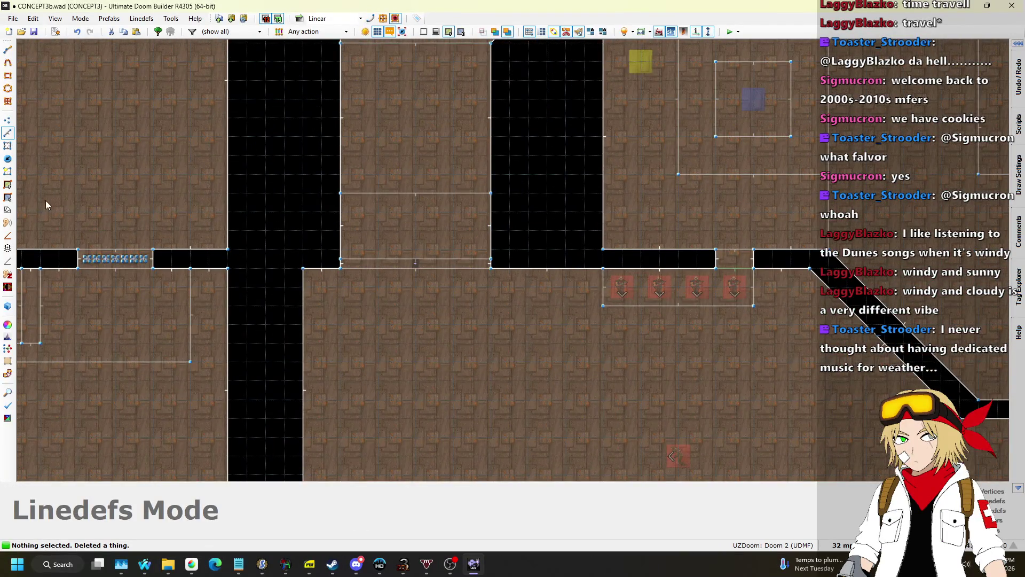
# Draw a 256x128 rectangular sector beneath the T6 strip
pyautogui.scroll(-4, 412, 269)
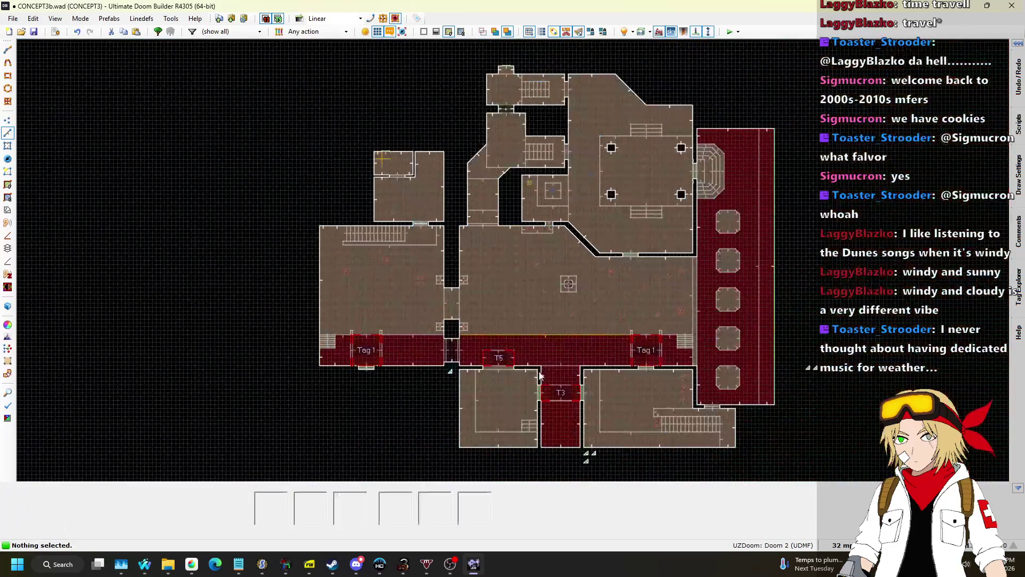
pyautogui.scroll(4, 439, 260)
pyautogui.scroll(1, 419, 128)
pyautogui.scroll(-4, 501, 348)
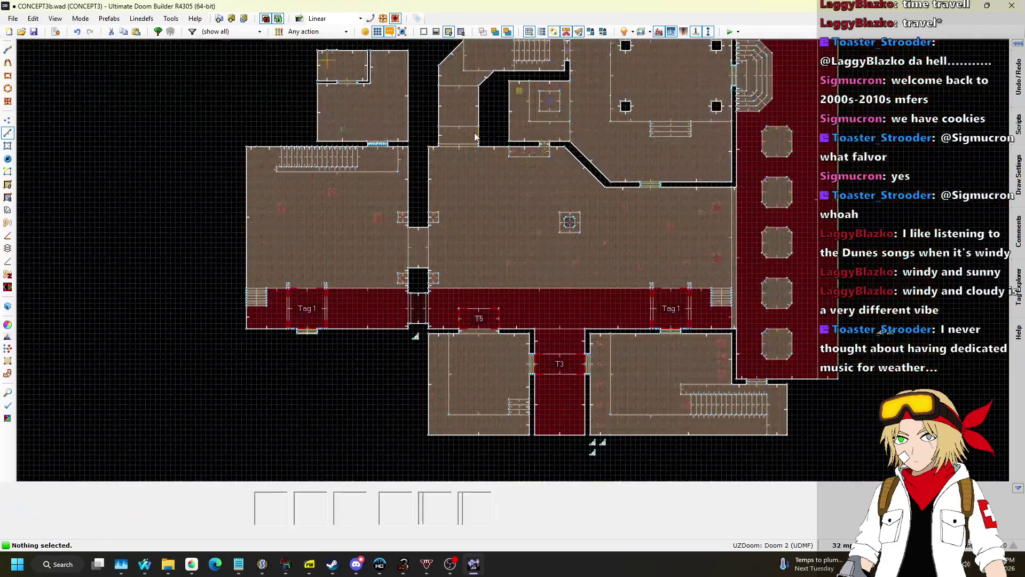
pyautogui.scroll(6, 495, 200)
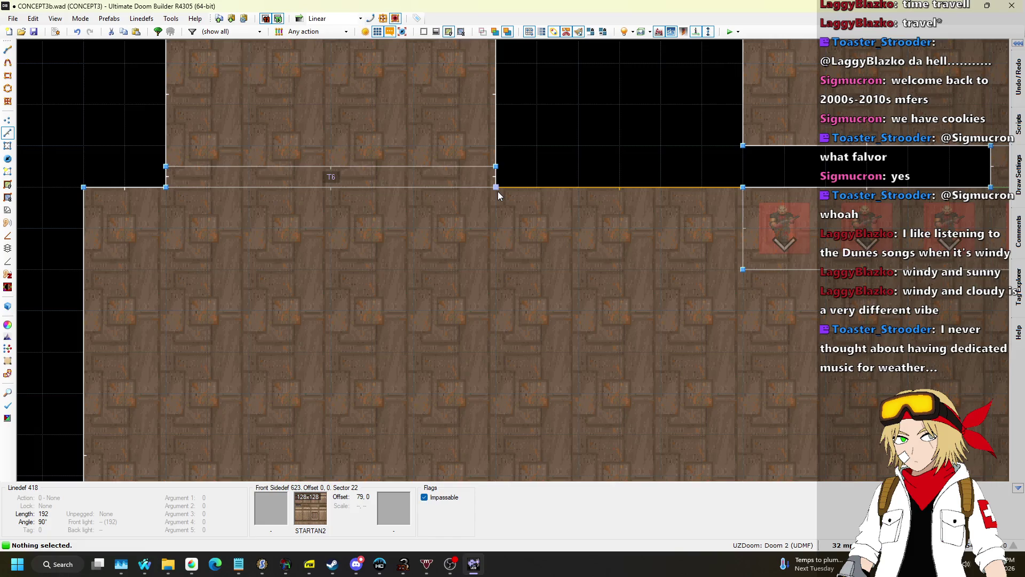
pyautogui.press('space')
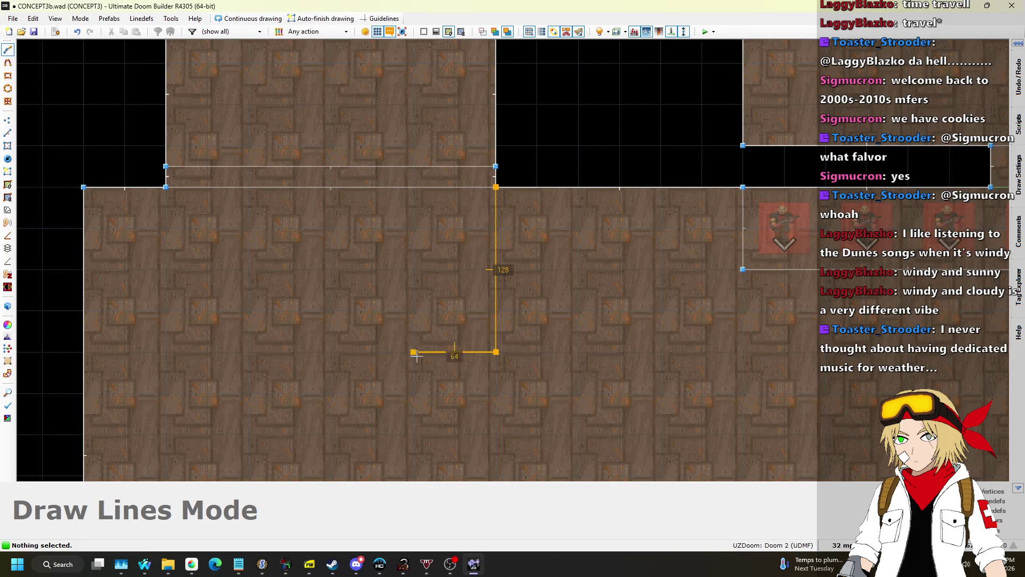
pyautogui.click(166, 352)
pyautogui.click(166, 187)
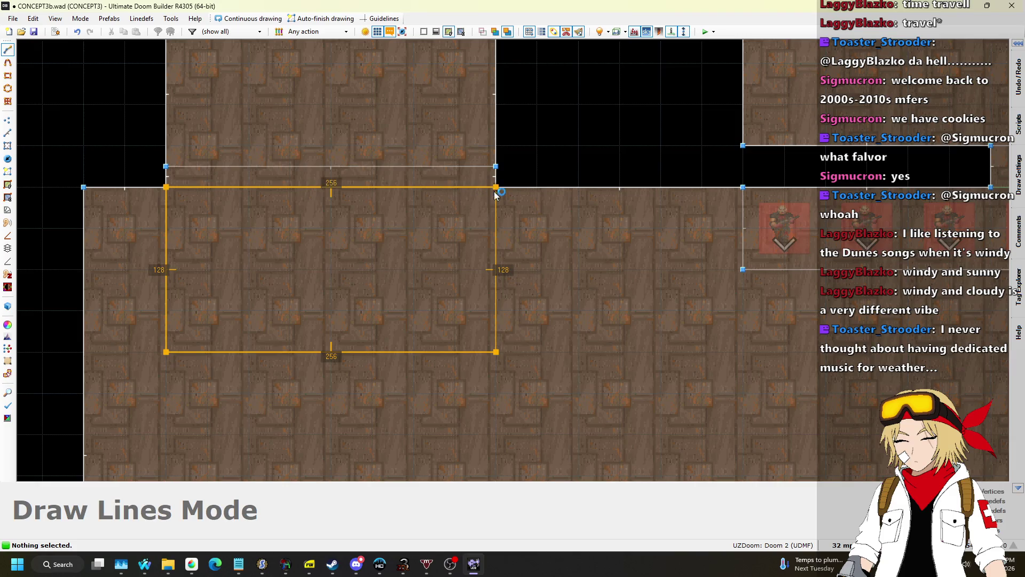
pyautogui.click(496, 187)
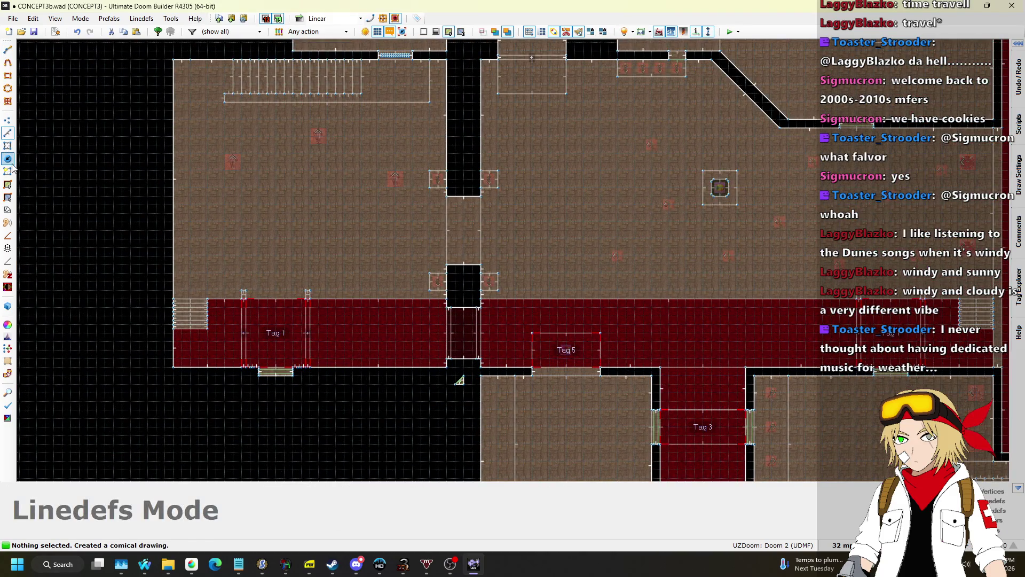
# Set the thing's Action to 0, clearing its Ceiling Raise by Value
pyautogui.click(9, 161)
pyautogui.scroll(3, 539, 352)
pyautogui.rightClick(617, 346)
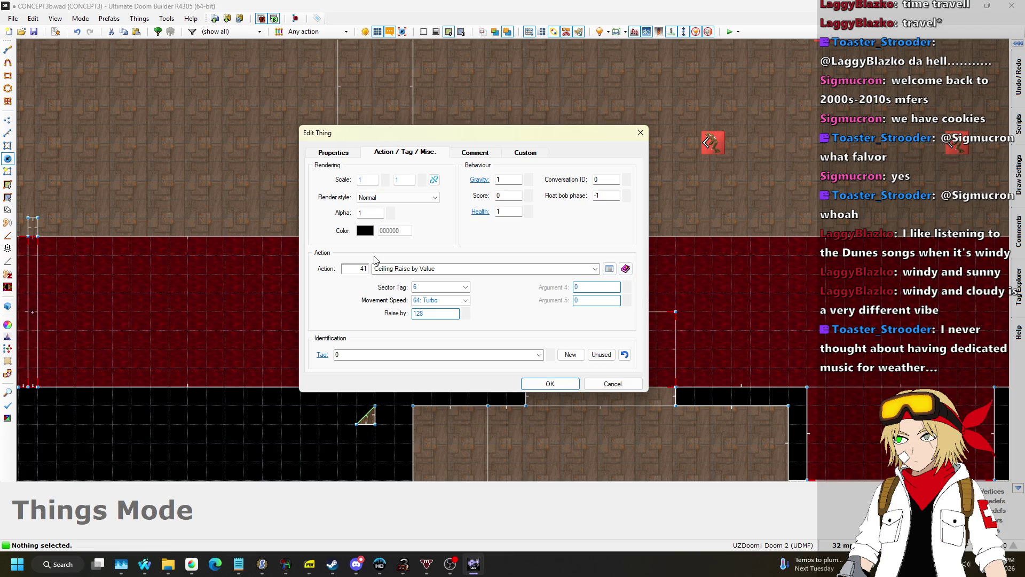
pyautogui.press('BackSpace')
pyautogui.write('0')
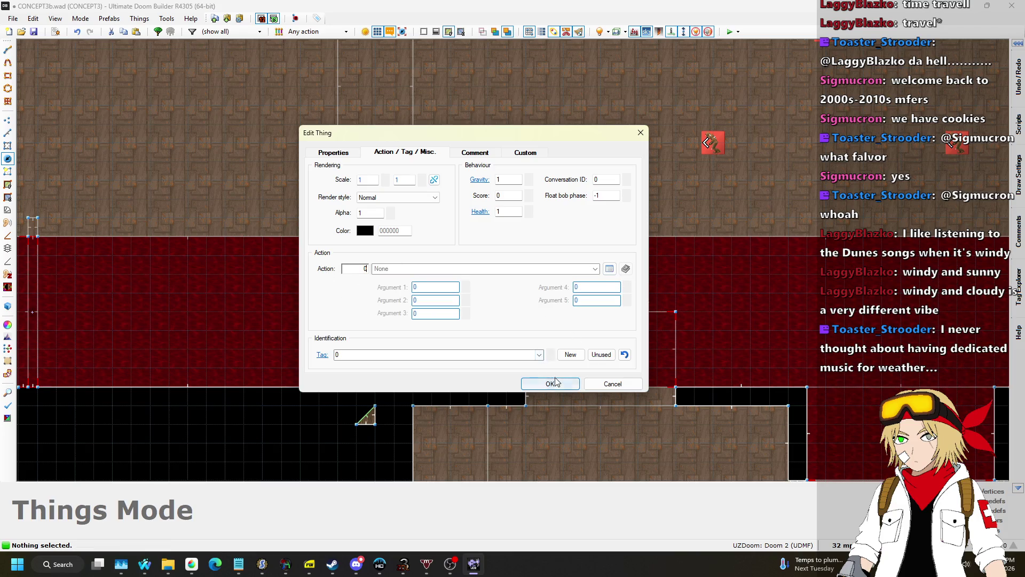
pyautogui.click(550, 383)
pyautogui.scroll(-5, 579, 280)
pyautogui.scroll(8, 587, 251)
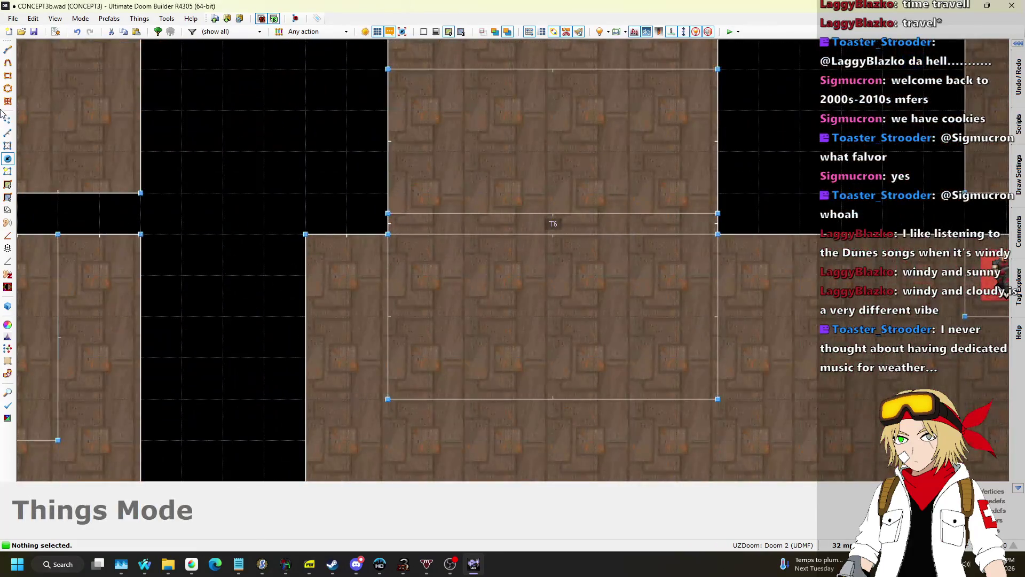
# Inspect the T6 sector strip's properties and close them
pyautogui.click(7, 145)
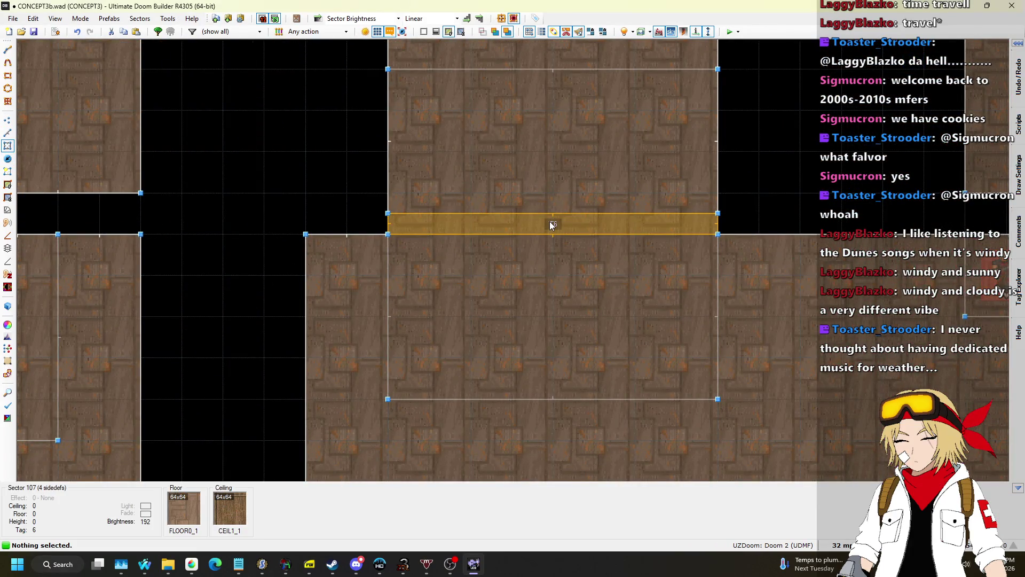
pyautogui.rightClick(549, 222)
pyautogui.click(618, 132)
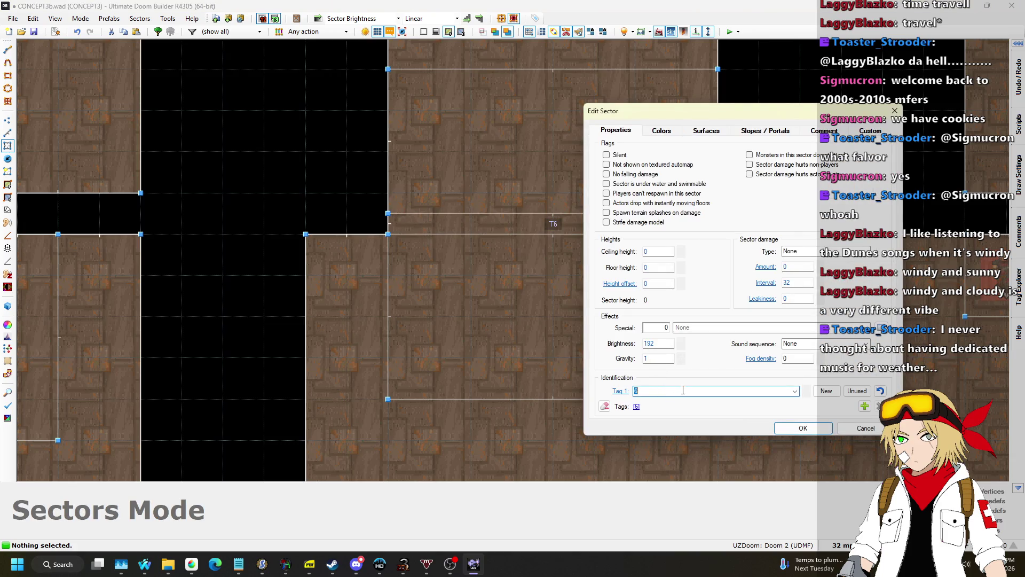
pyautogui.click(804, 428)
# Lower the monsters' room ceiling and strip the raised block's wall textures
pyautogui.press('q')
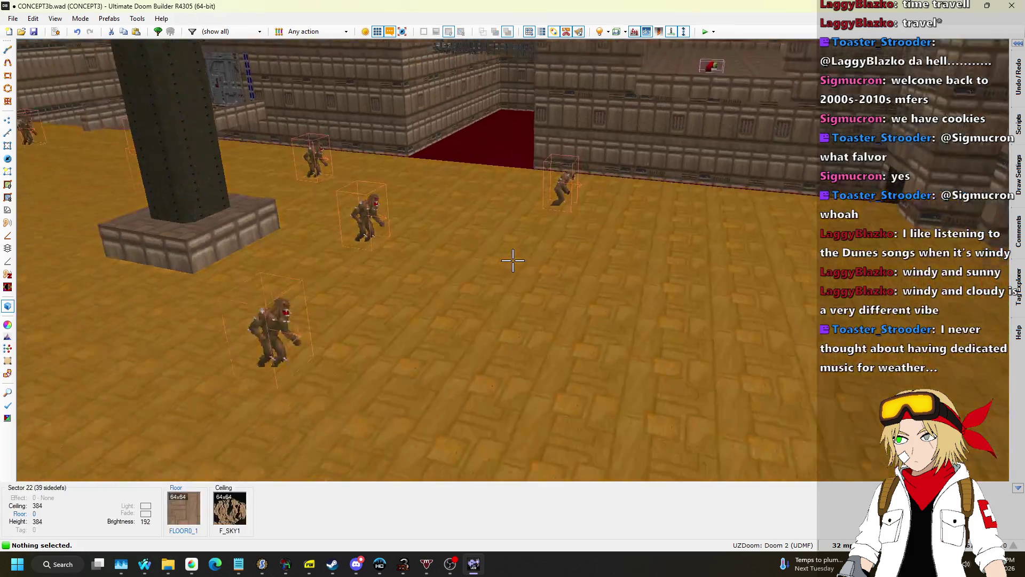
pyautogui.press('w')
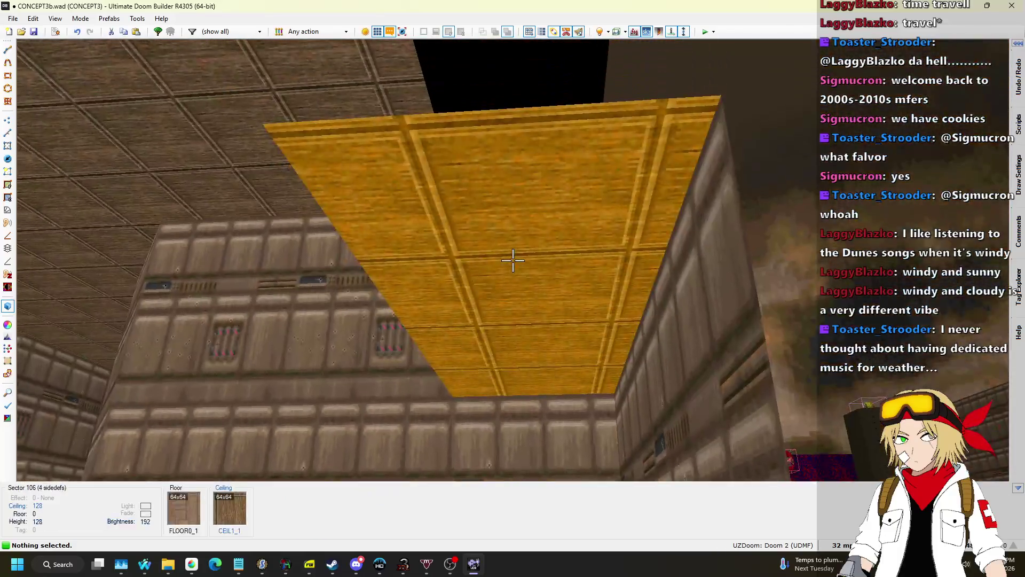
pyautogui.click(512, 260)
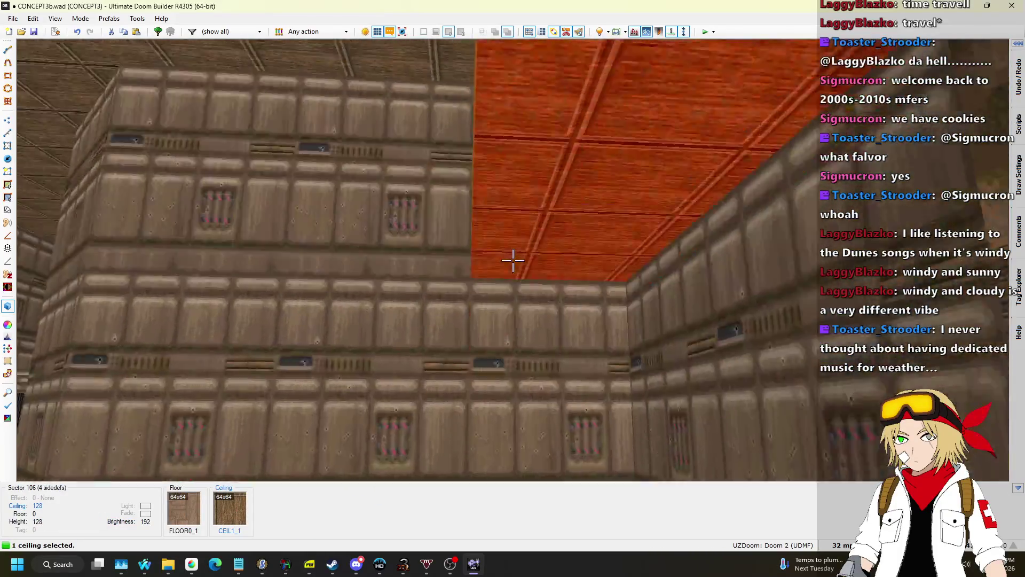
pyautogui.scroll(-2, 513, 260)
pyautogui.press('w')
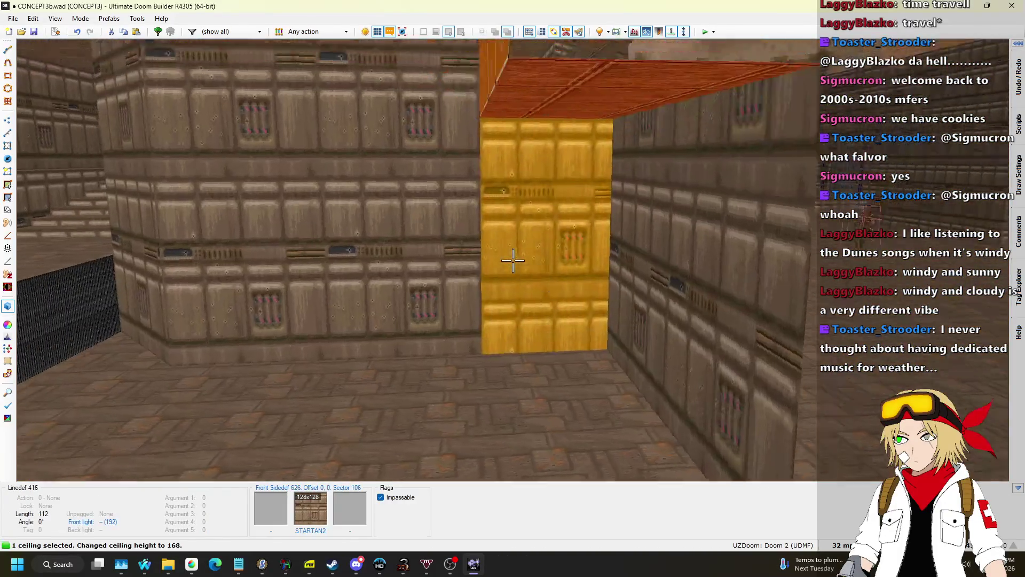
pyautogui.press('s')
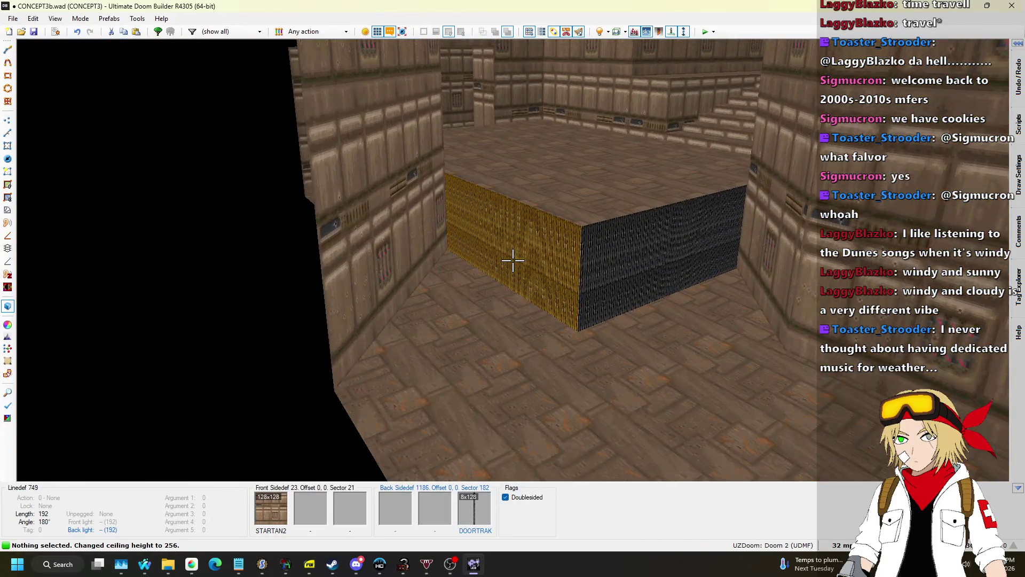
pyautogui.press('Delete')
# Raise two floors to height 64, then go back to the 2D map
pyautogui.click(513, 260)
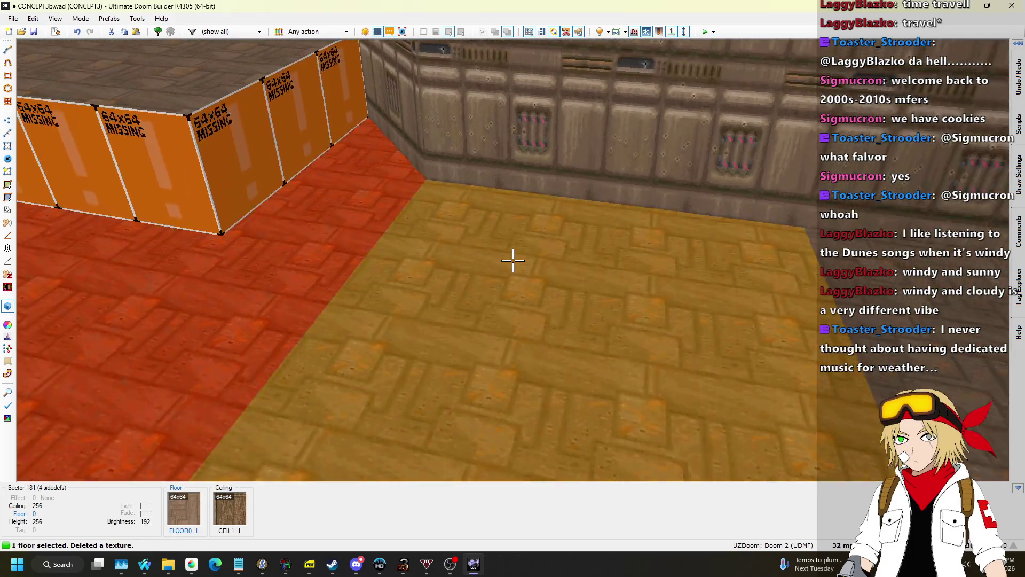
pyautogui.click(512, 260)
pyautogui.scroll(8, 513, 260)
pyautogui.press('w')
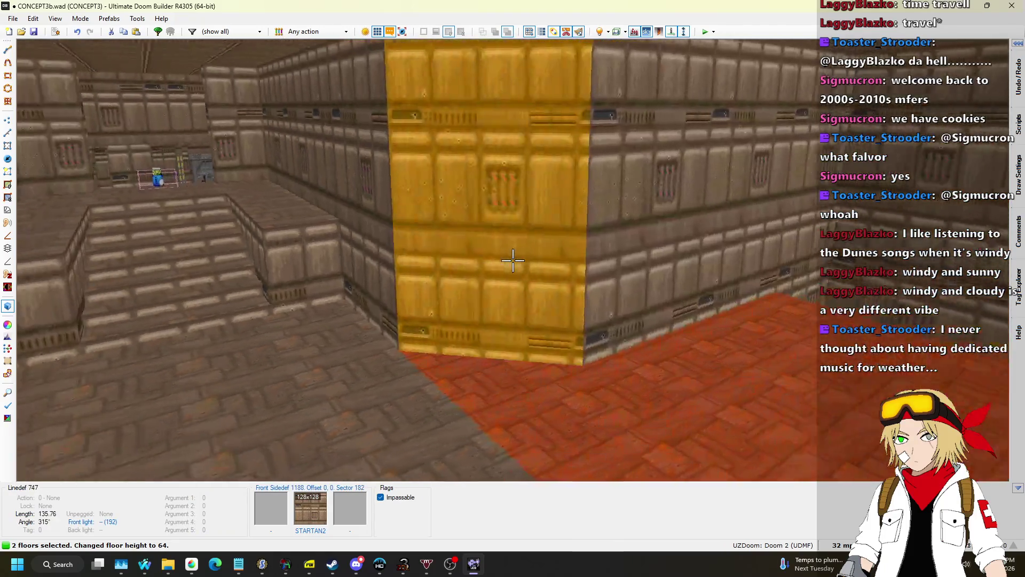
pyautogui.press('q')
pyautogui.scroll(5, 690, 170)
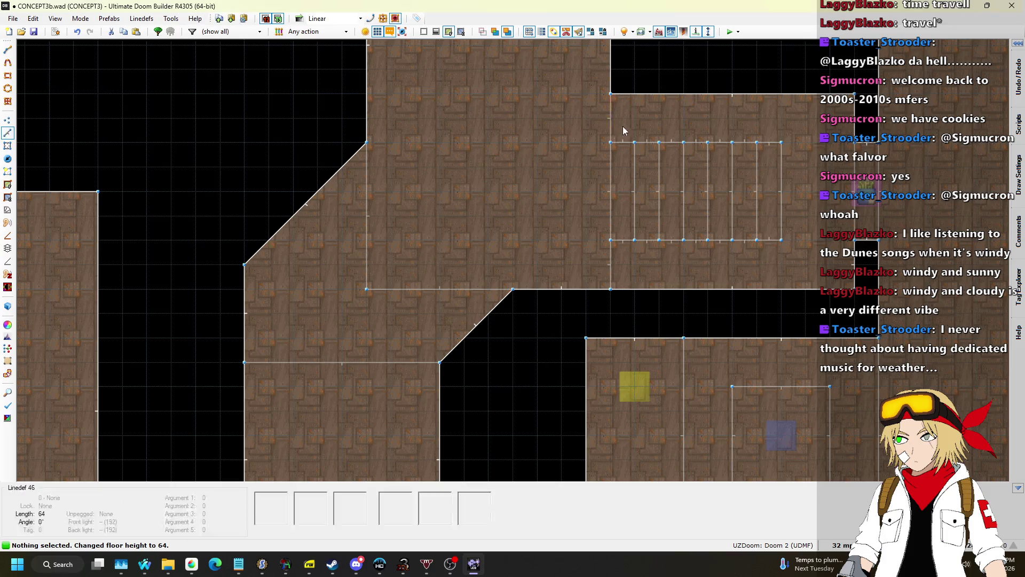
# Copy the staircase lines and commit the pasted steps in the room below the angled corridor
pyautogui.scroll(-1, 619, 133)
pyautogui.press('l')
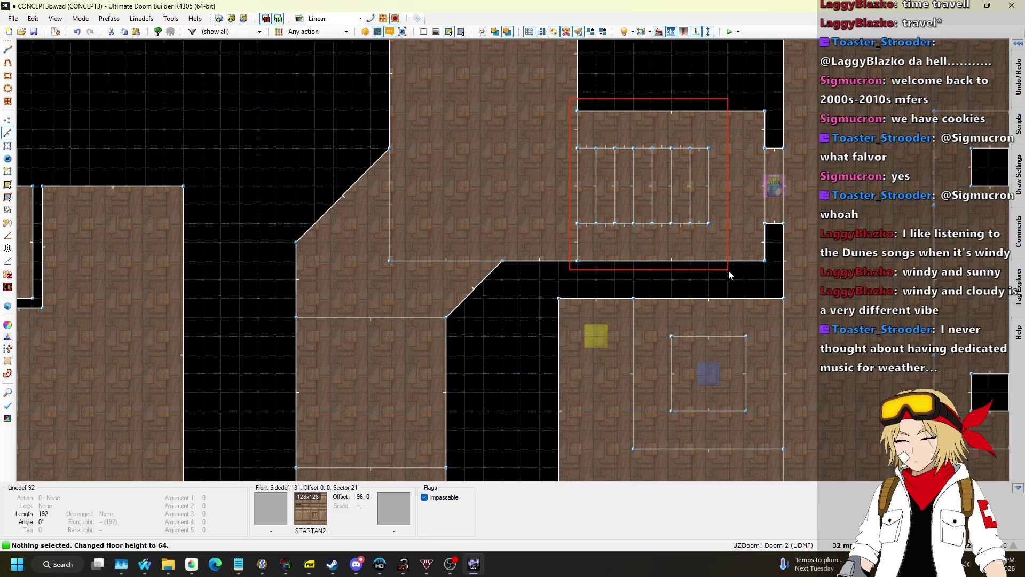
pyautogui.press('l')
pyautogui.hotkey('ctrl', 'c')
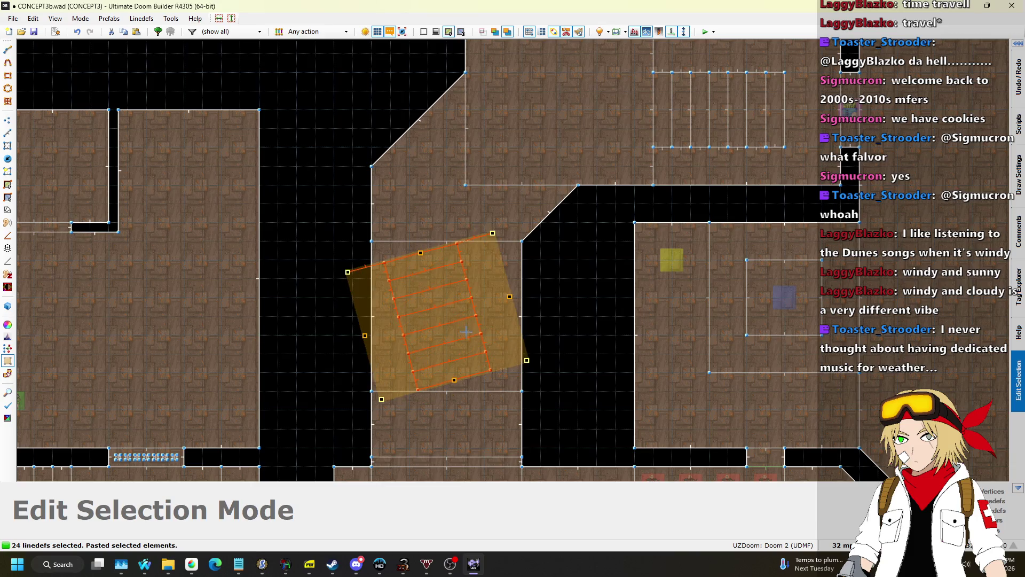
pyautogui.scroll(1, 487, 267)
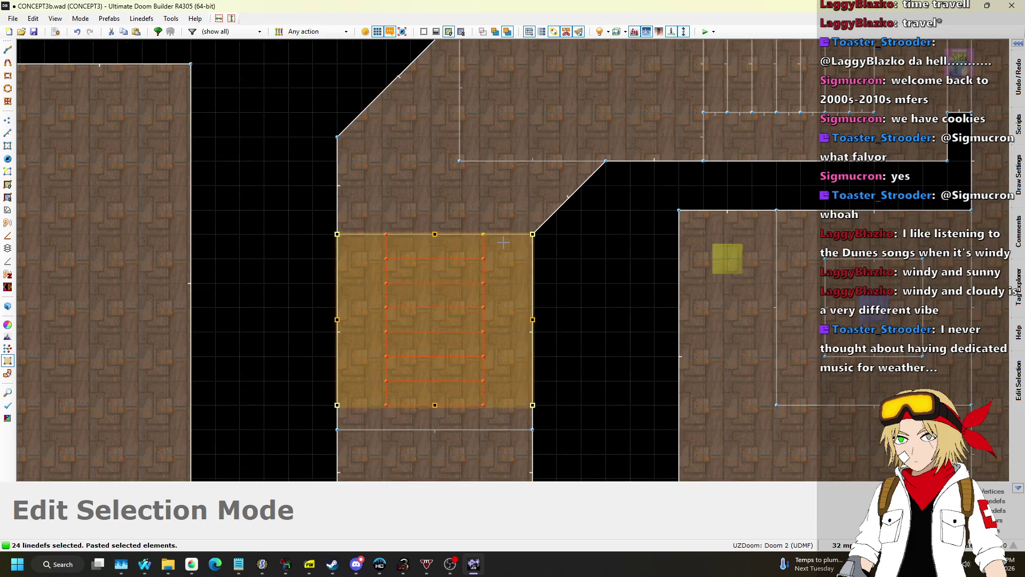
pyautogui.press('Return')
pyautogui.press('w')
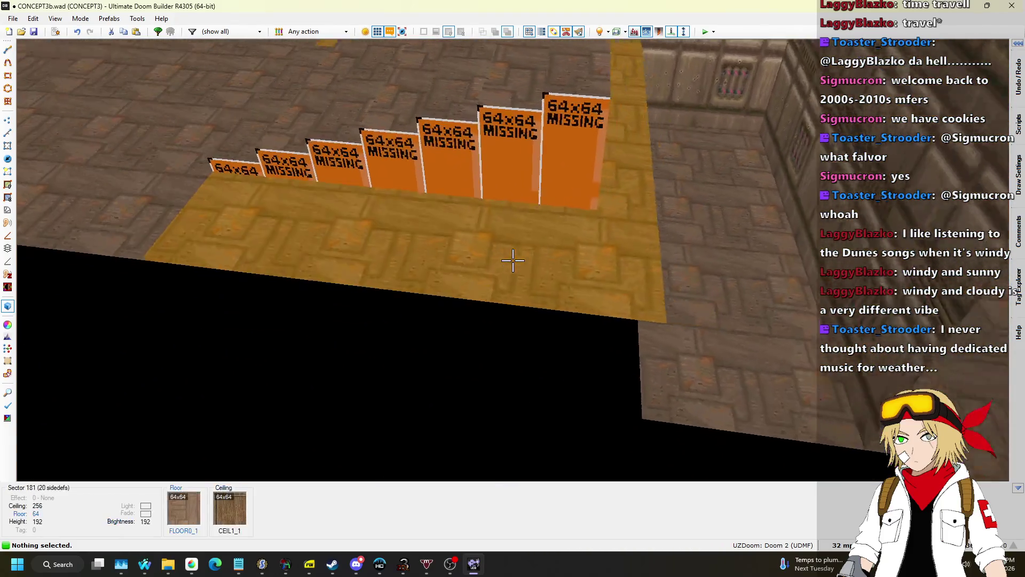
# Raise the floor beside the pasted steps to 128 and cover the missing walls with STARTAN2
pyautogui.click(512, 260)
pyautogui.scroll(8, 513, 260)
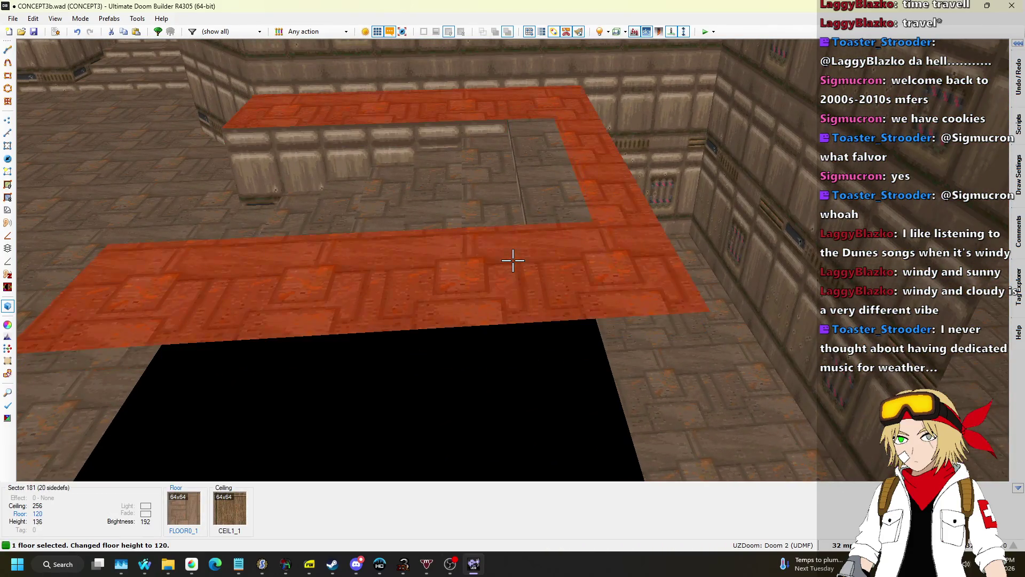
pyautogui.click(513, 260)
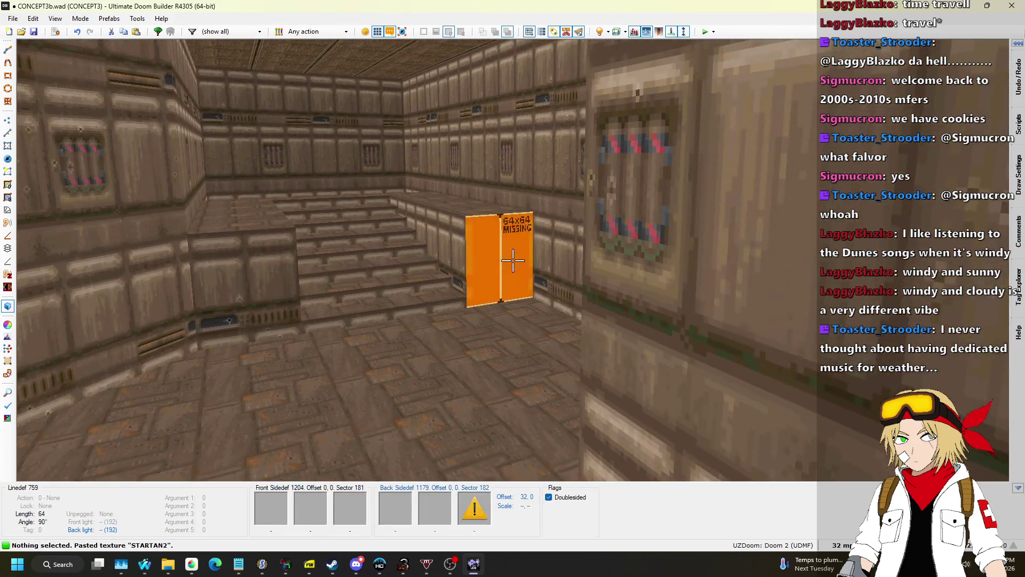
pyautogui.hotkey('ctrl', 'v')
pyautogui.press('w')
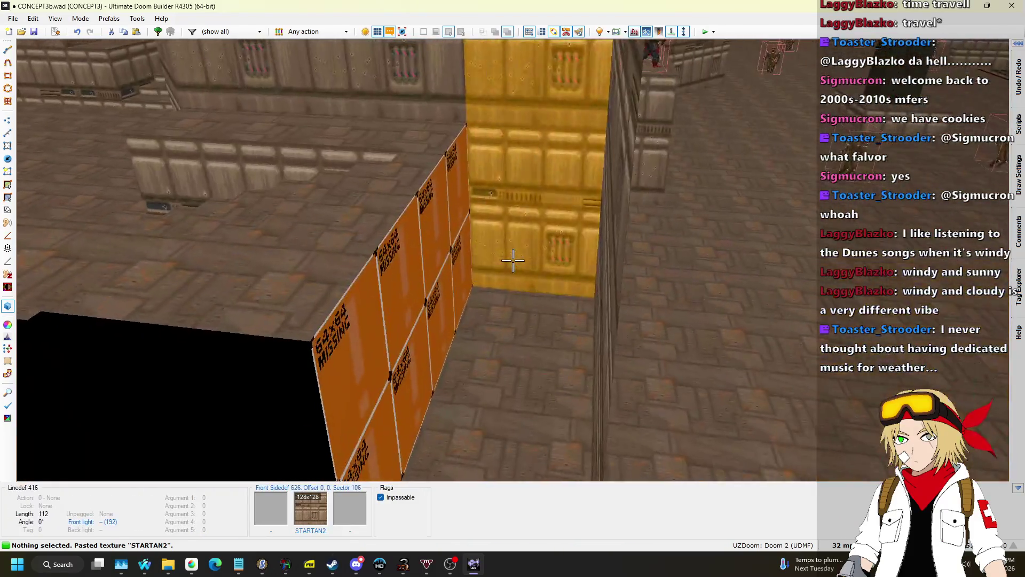
pyautogui.press('w')
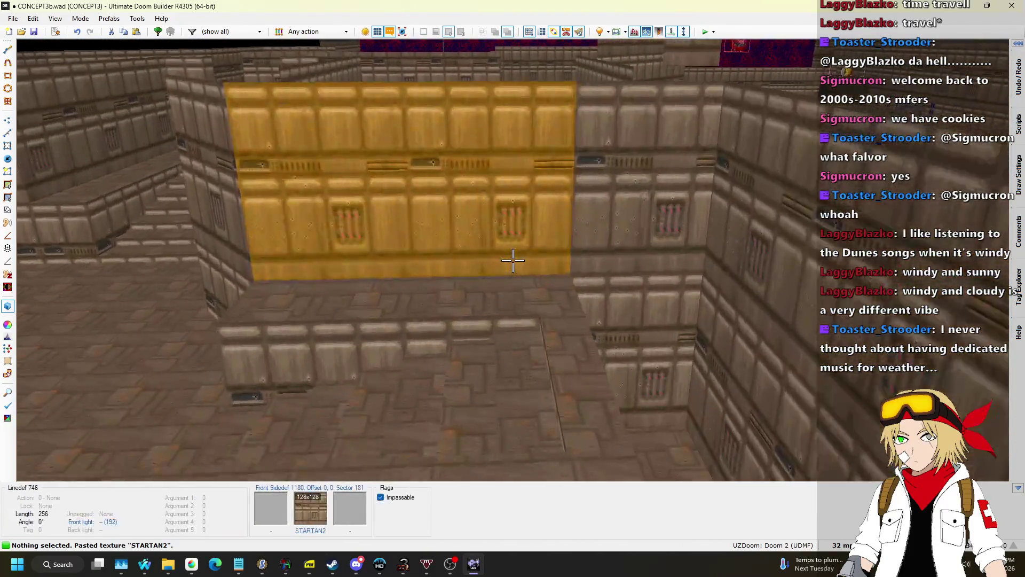
# Drag the pasted steps down to the south wall and move the angled wall's vertex up
pyautogui.press('q')
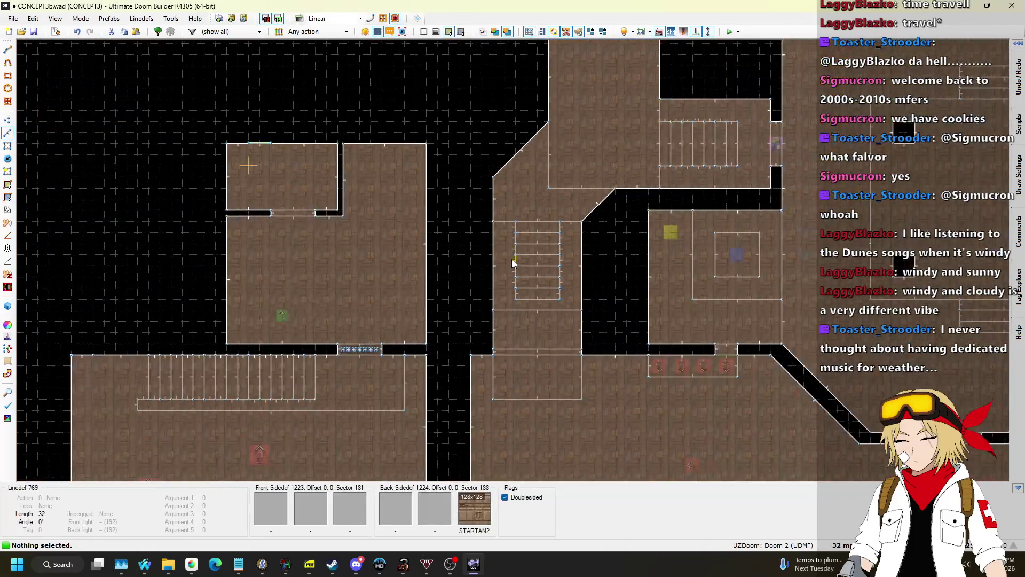
pyautogui.scroll(4, 562, 246)
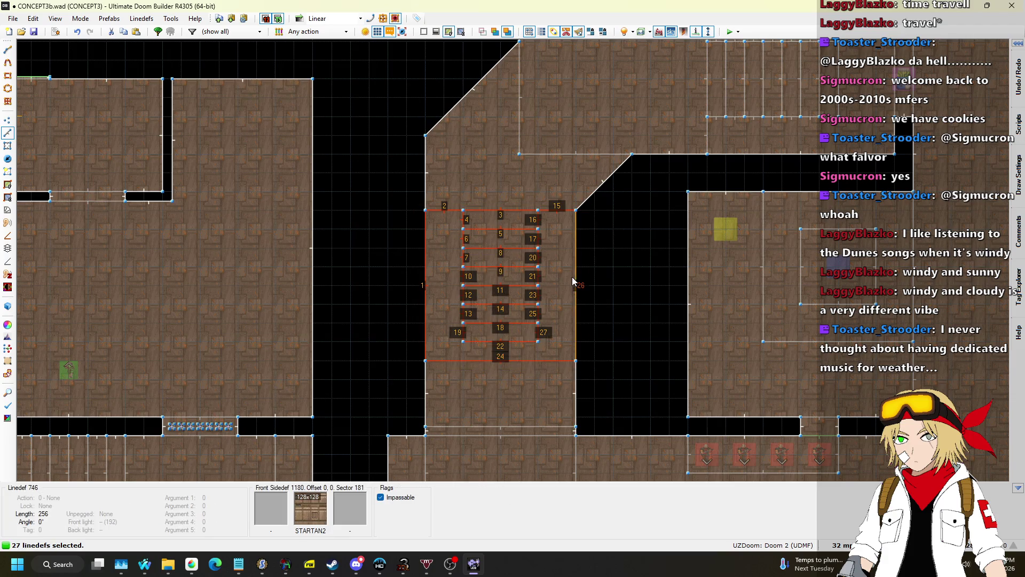
pyautogui.moveTo(571, 287); pyautogui.dragTo(574, 358)
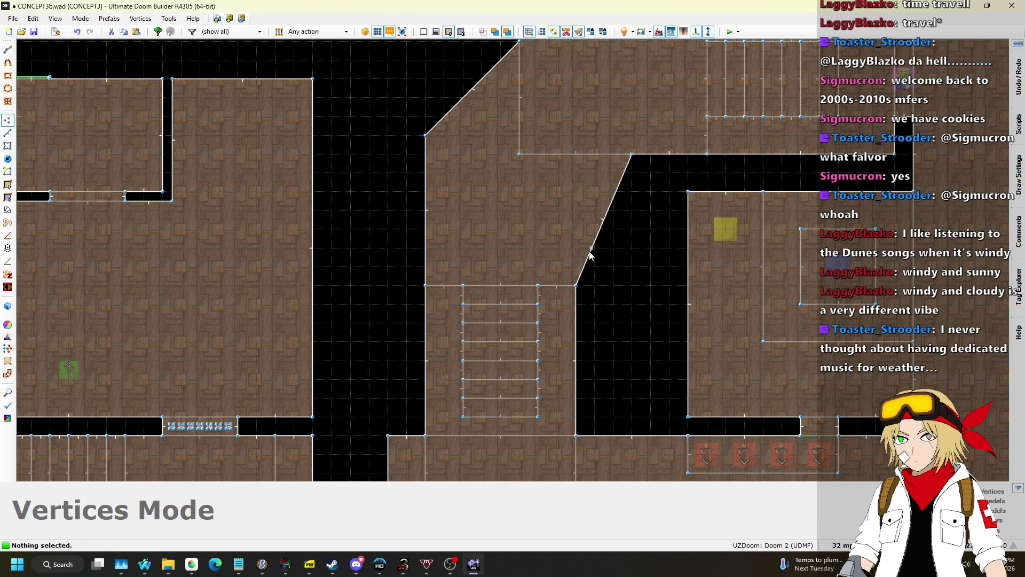
pyautogui.moveTo(571, 233); pyautogui.dragTo(571, 217)
pyautogui.scroll(-5, 573, 210)
pyautogui.press('q')
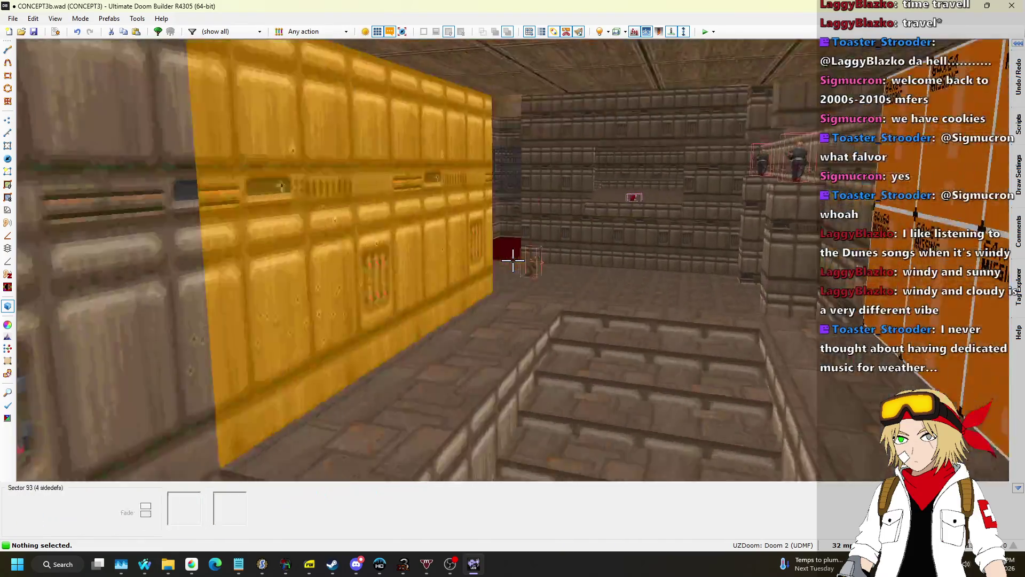
# Put STARTAN2 on a missing wall and give the new room's floor sector tag 6
pyautogui.hotkey('ctrl', 'v')
pyautogui.hotkey('ctrl', 'v')
pyautogui.press('s')
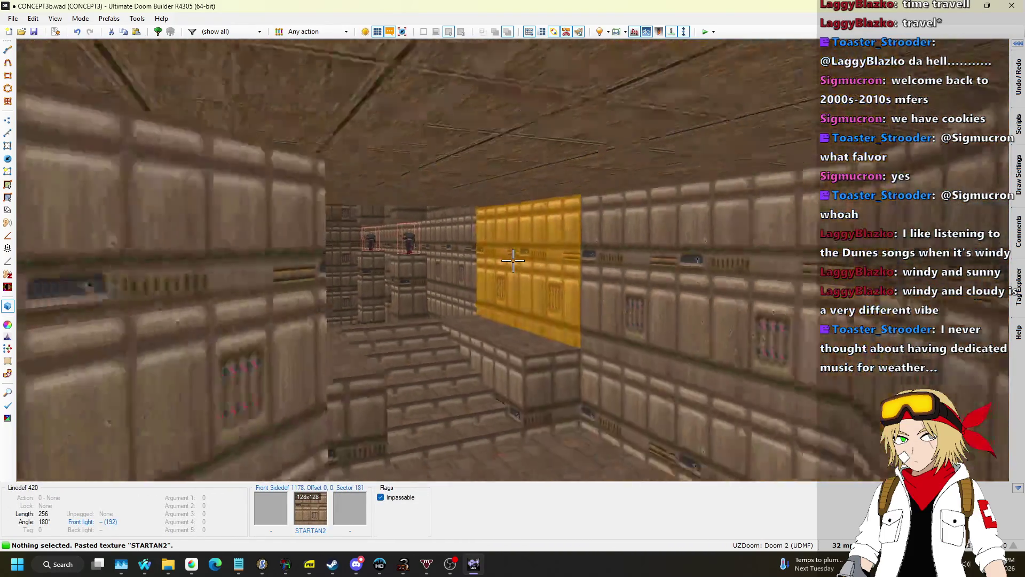
pyautogui.press('w')
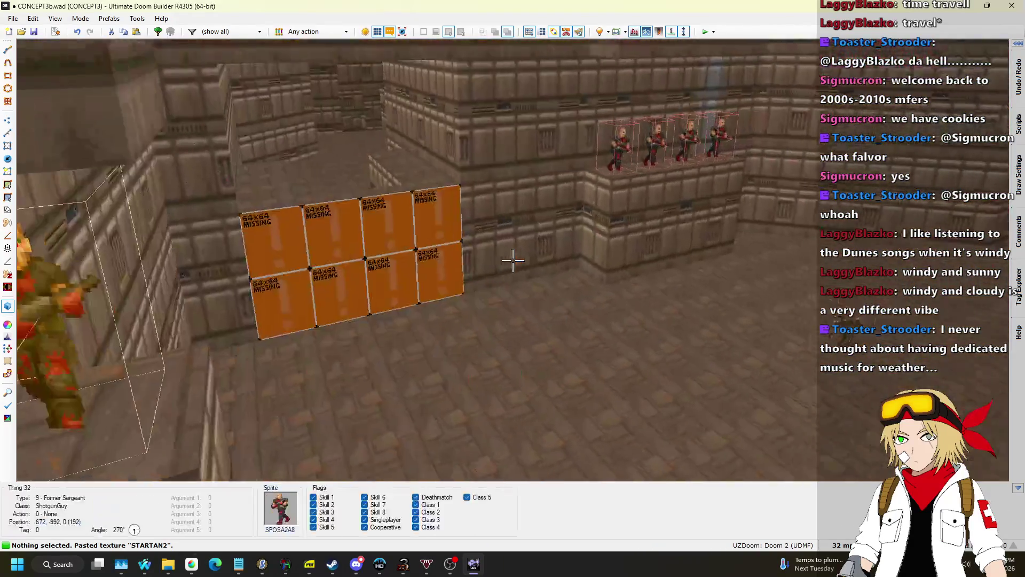
pyautogui.press('s')
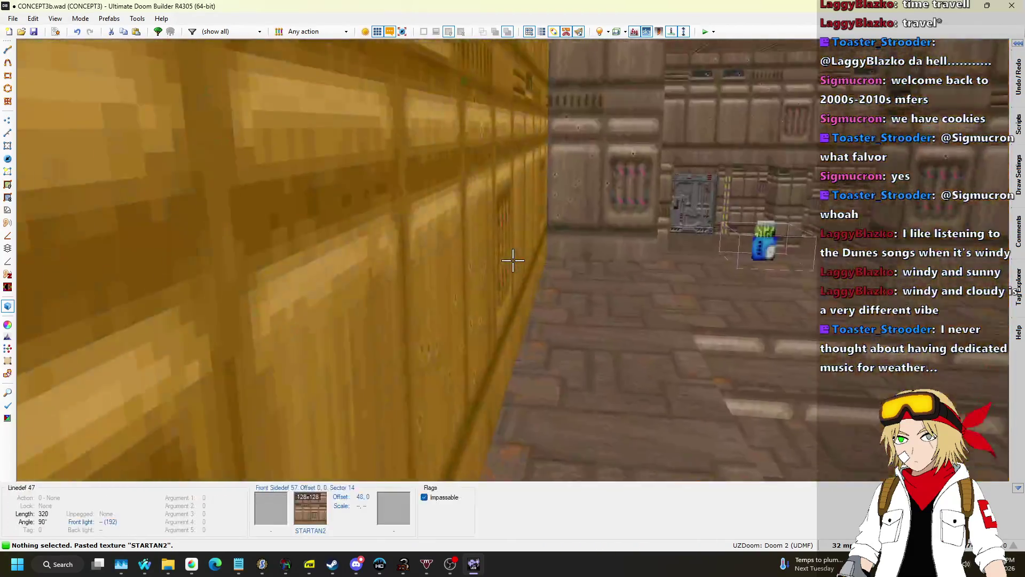
pyautogui.press('w')
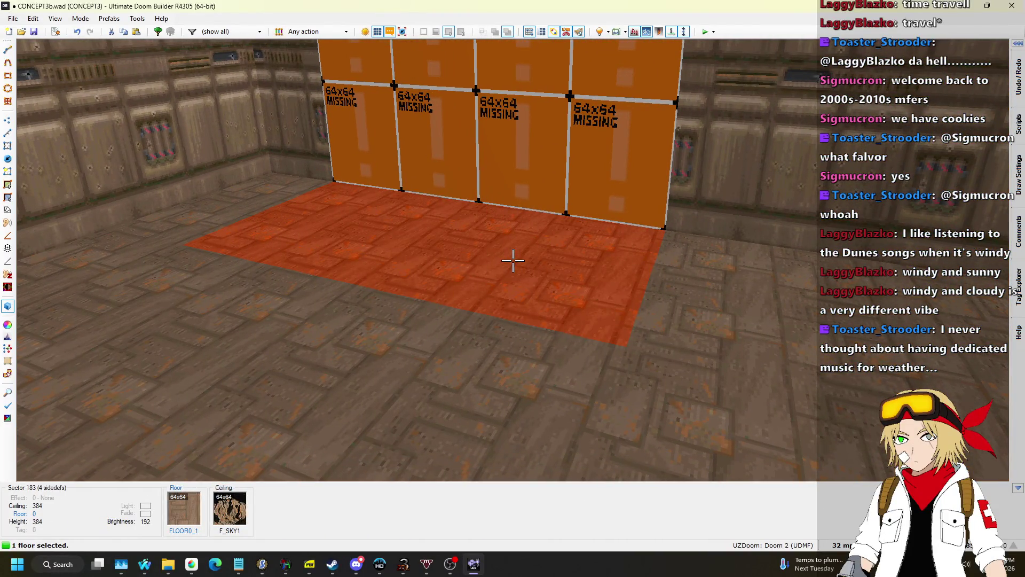
pyautogui.rightClick(513, 260)
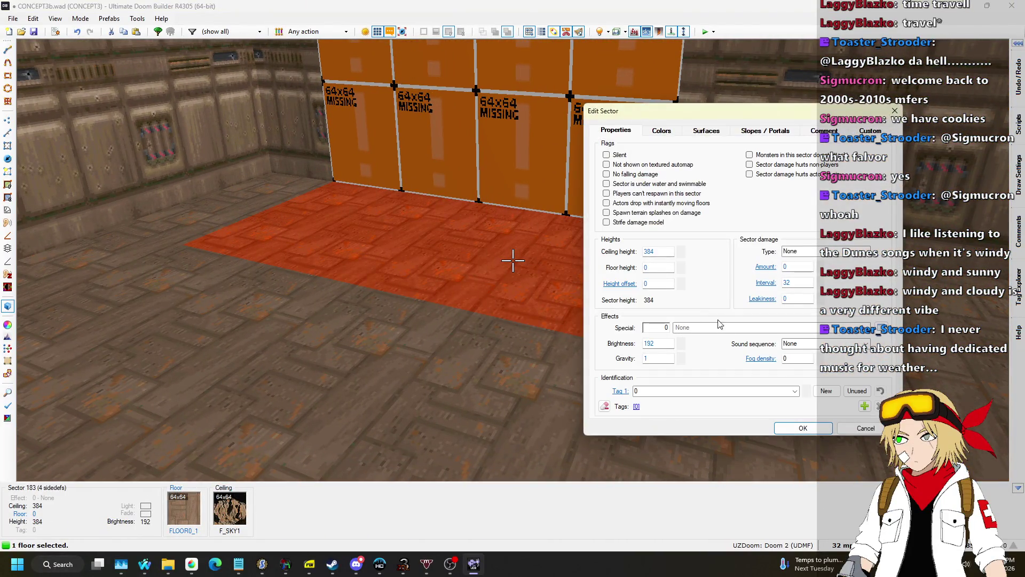
pyautogui.click(812, 432)
# In the 2D map, change the Tag 6 sector's tag to 5
pyautogui.press('w')
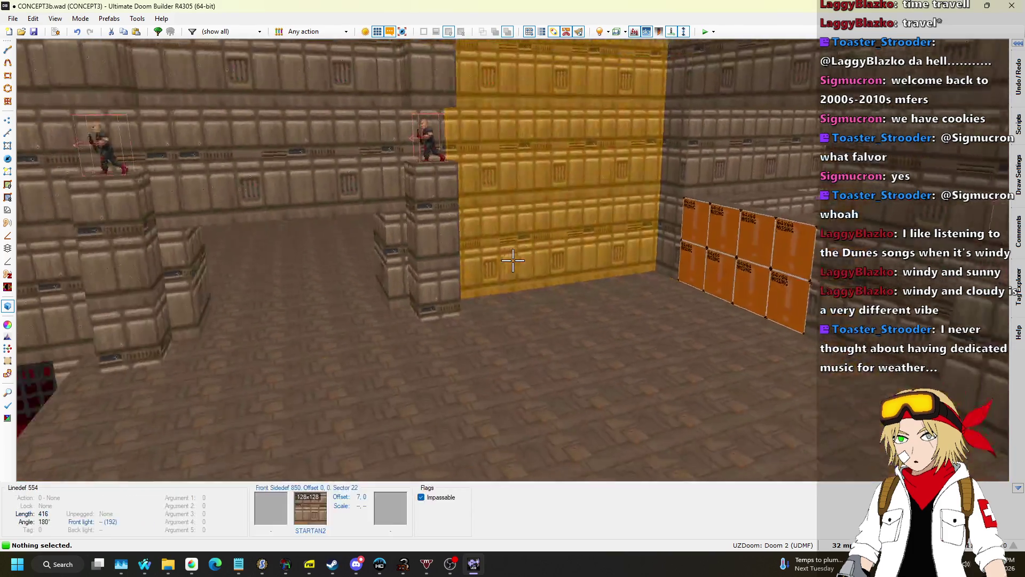
pyautogui.press('q')
pyautogui.scroll(5, 508, 248)
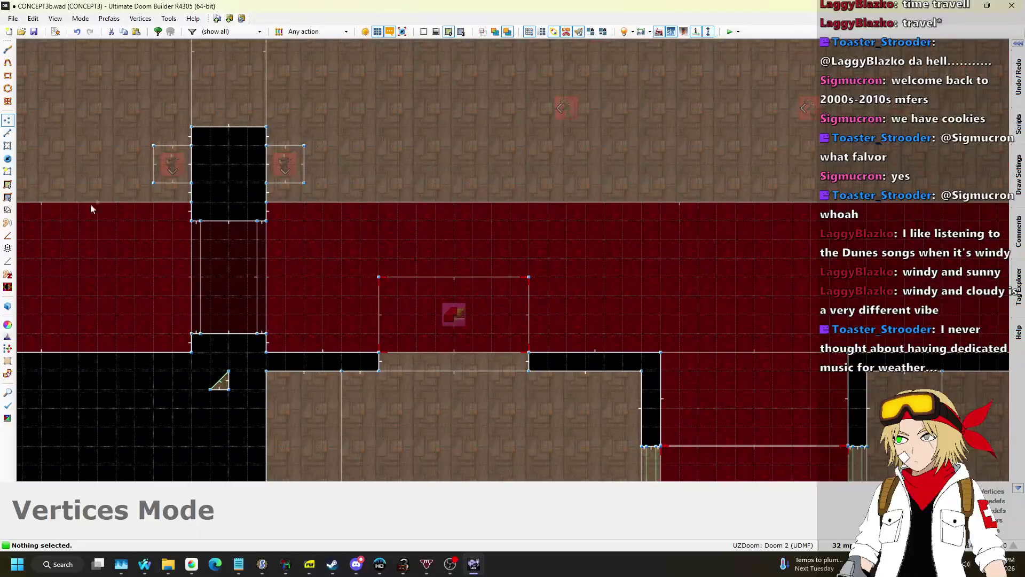
pyautogui.scroll(-2, 415, 308)
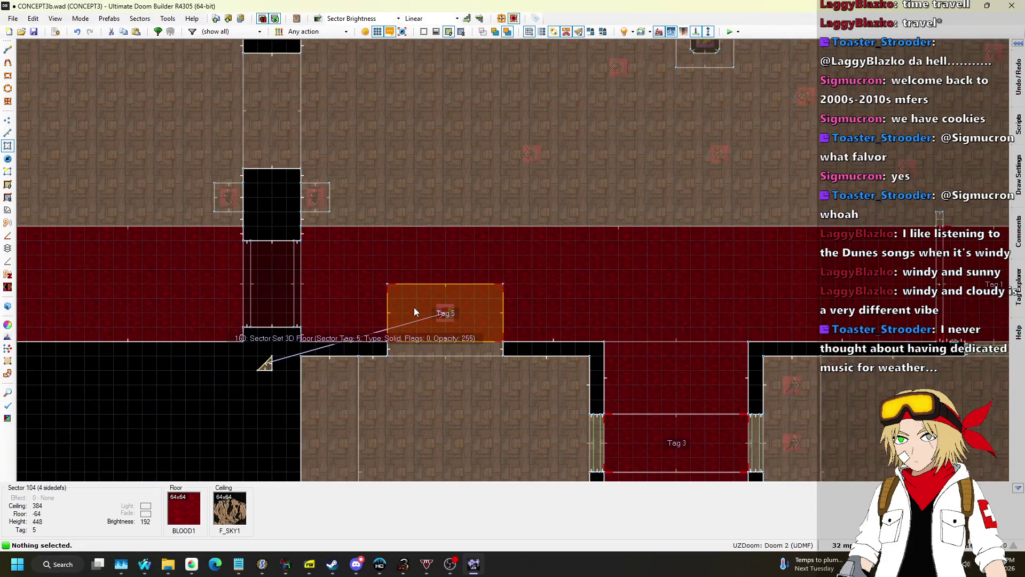
pyautogui.scroll(-4, 437, 314)
pyautogui.scroll(4, 425, 146)
pyautogui.rightClick(425, 146)
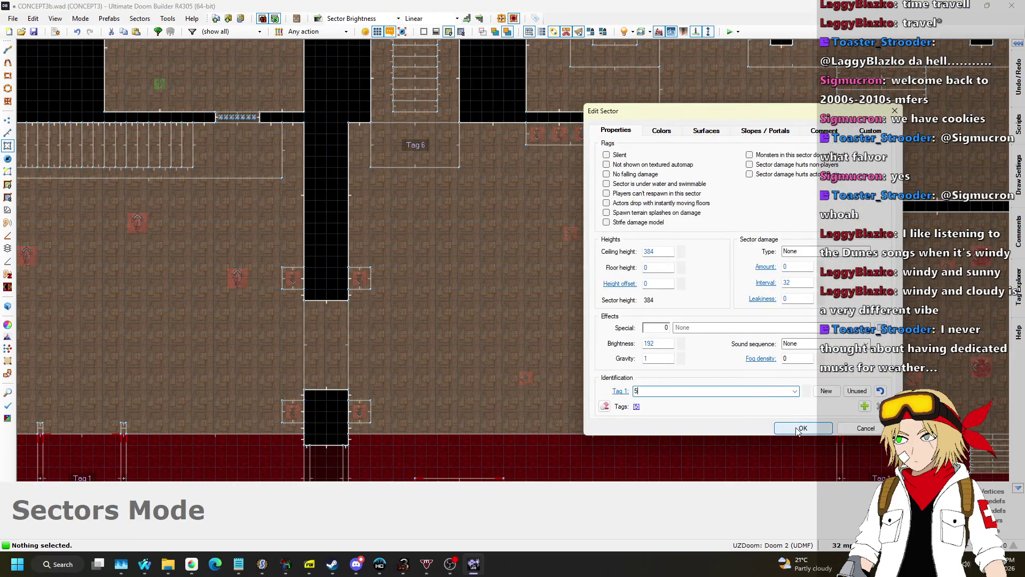
pyautogui.click(799, 428)
# In 3D view, copy STARTAN2 from the raised platform wall and paste it onto another wall
pyautogui.press('q')
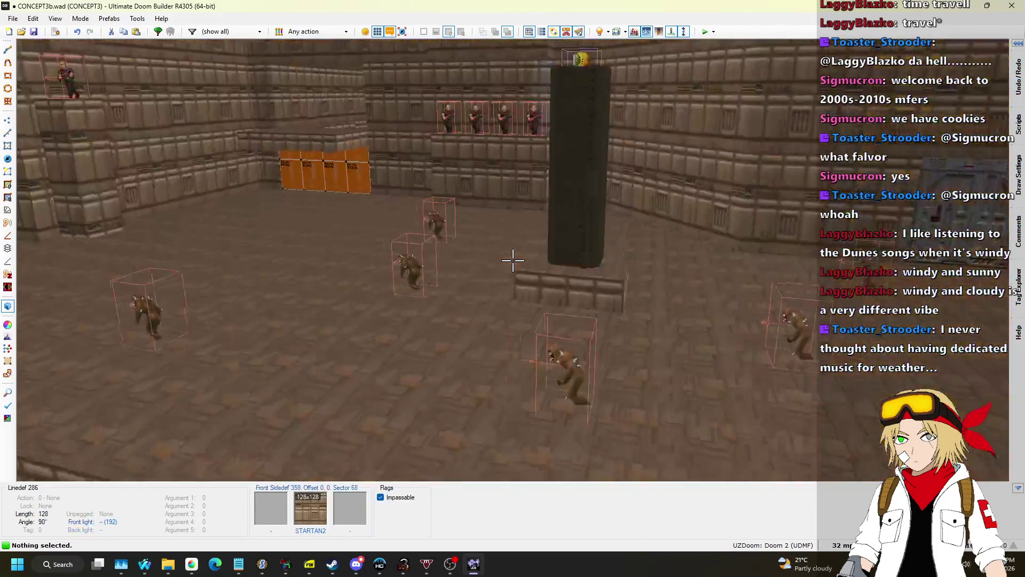
pyautogui.press('w')
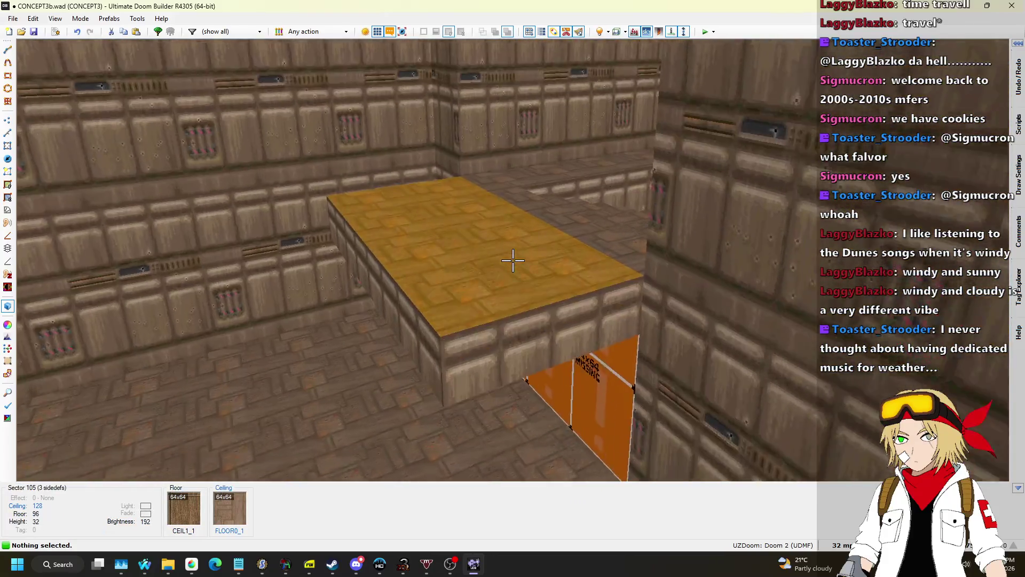
pyautogui.hotkey('ctrl', 'c')
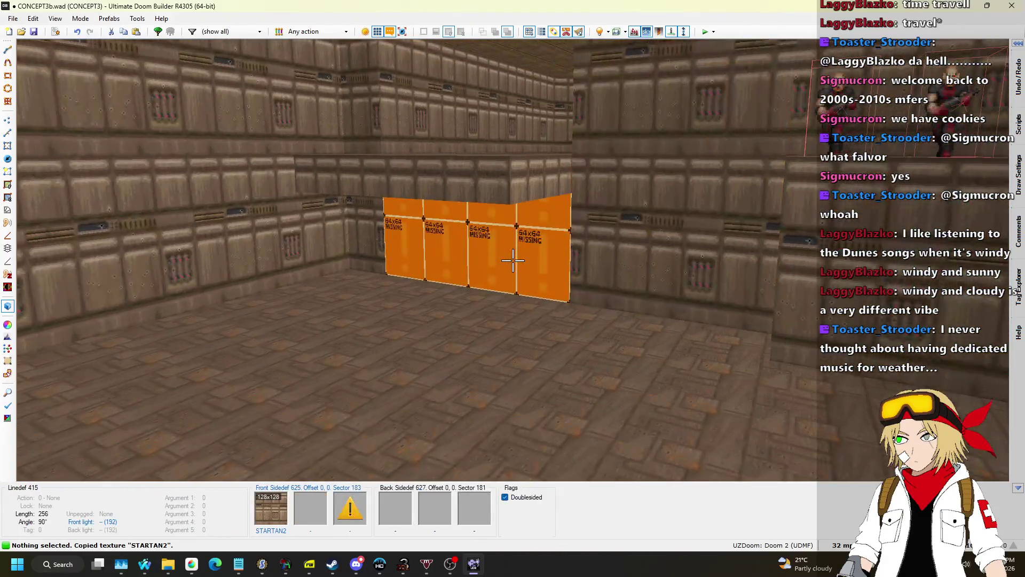
pyautogui.press('w')
pyautogui.hotkey('ctrl', 'v')
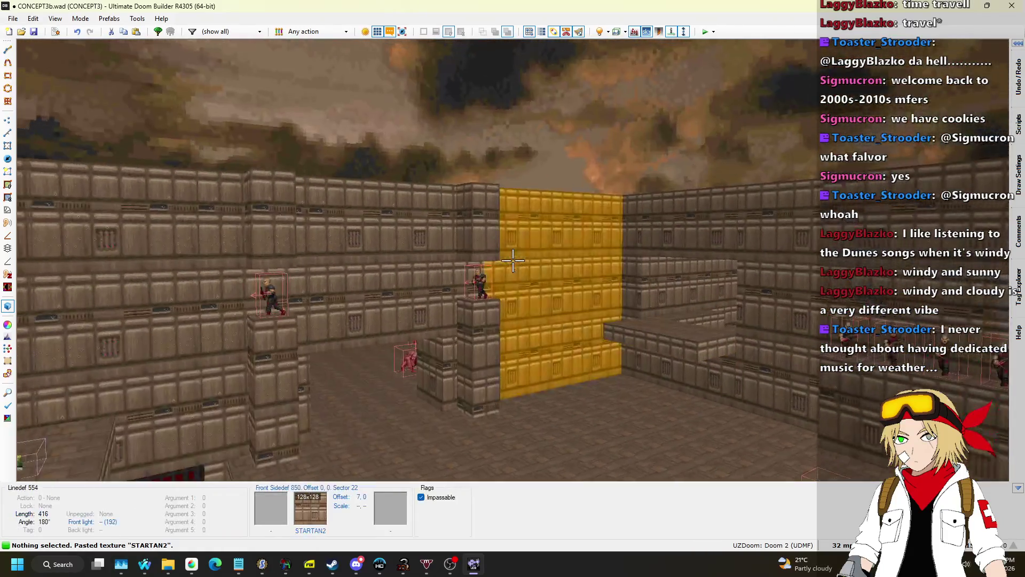
pyautogui.press('q')
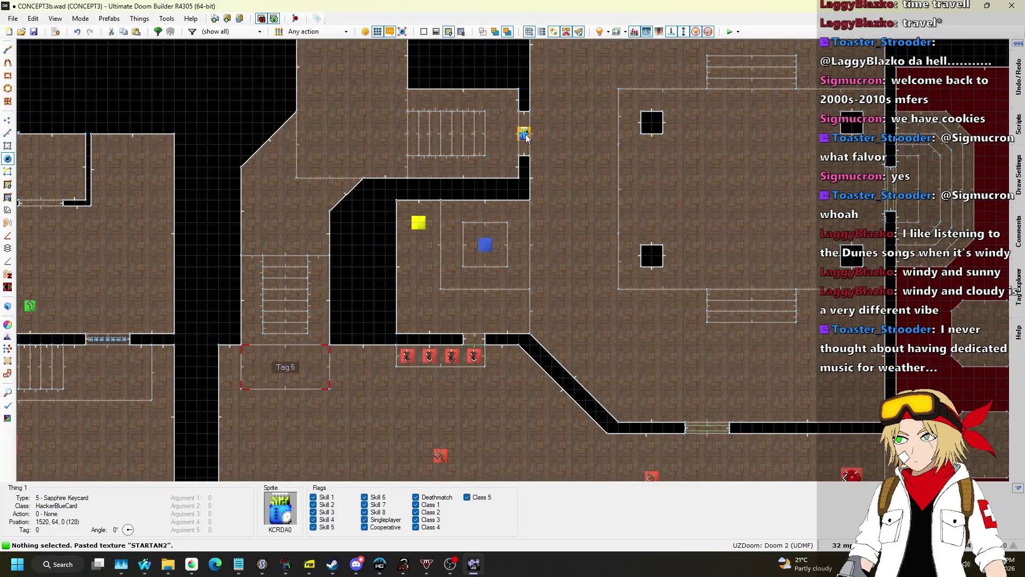
# Select the sapphire keycard on its platform and raise its height to 128
pyautogui.scroll(3, 286, 379)
pyautogui.press('q')
pyautogui.press('w')
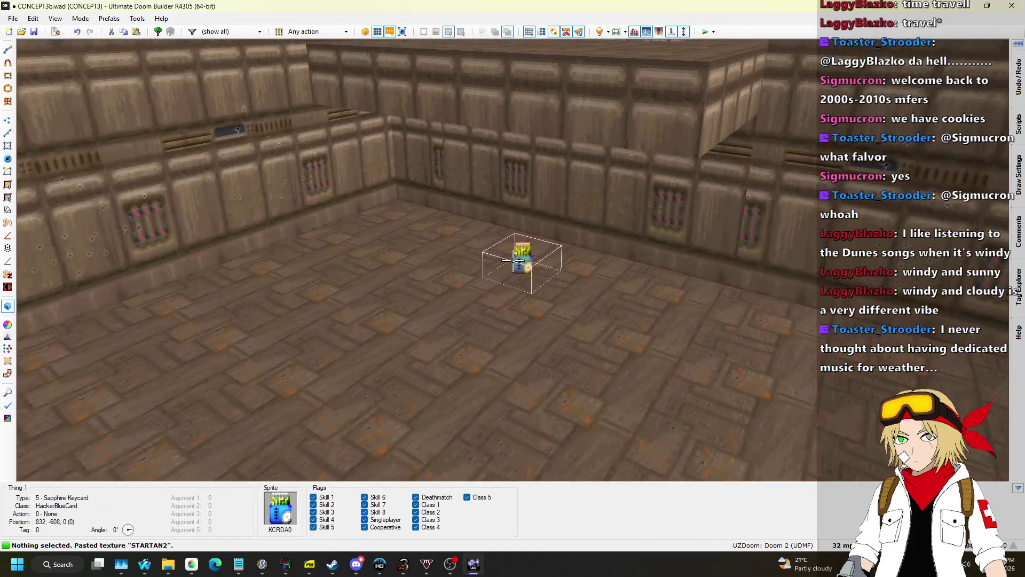
pyautogui.click(512, 260)
pyautogui.scroll(5, 513, 260)
pyautogui.press('s')
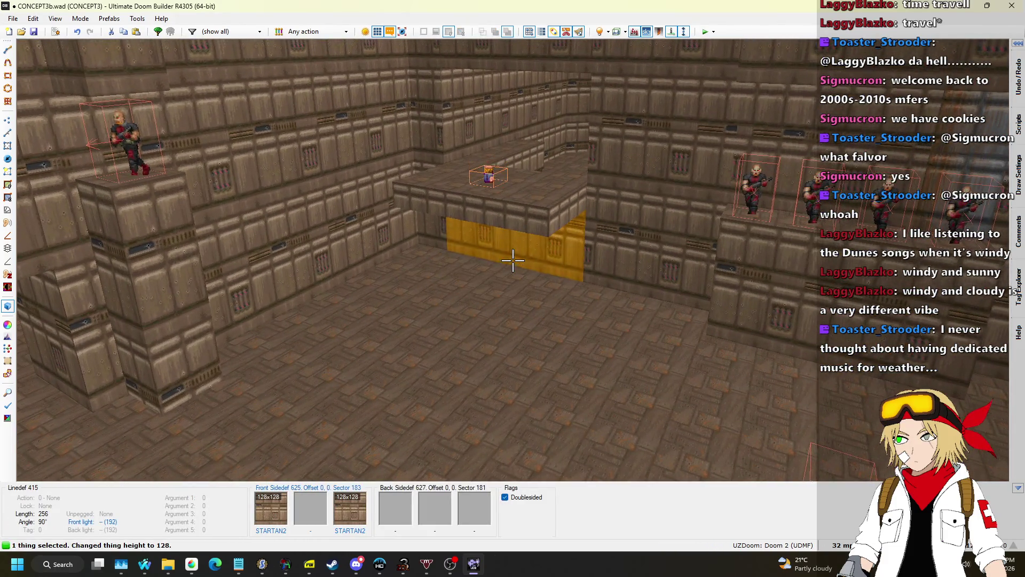
# Look over the keycard room and the sergeants on the ledge, then return to 2D
pyautogui.press('w')
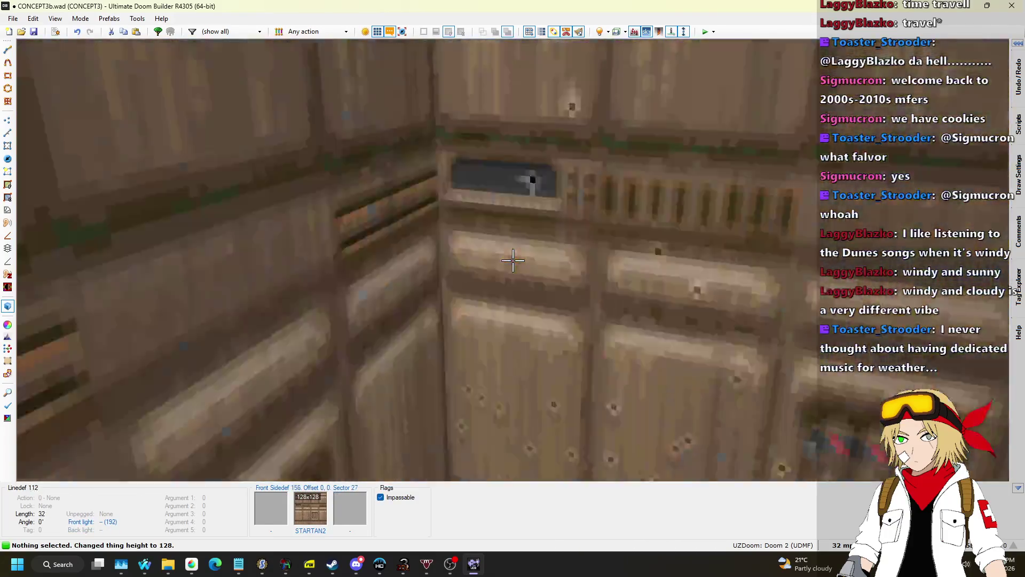
pyautogui.press('s')
pyautogui.press('w')
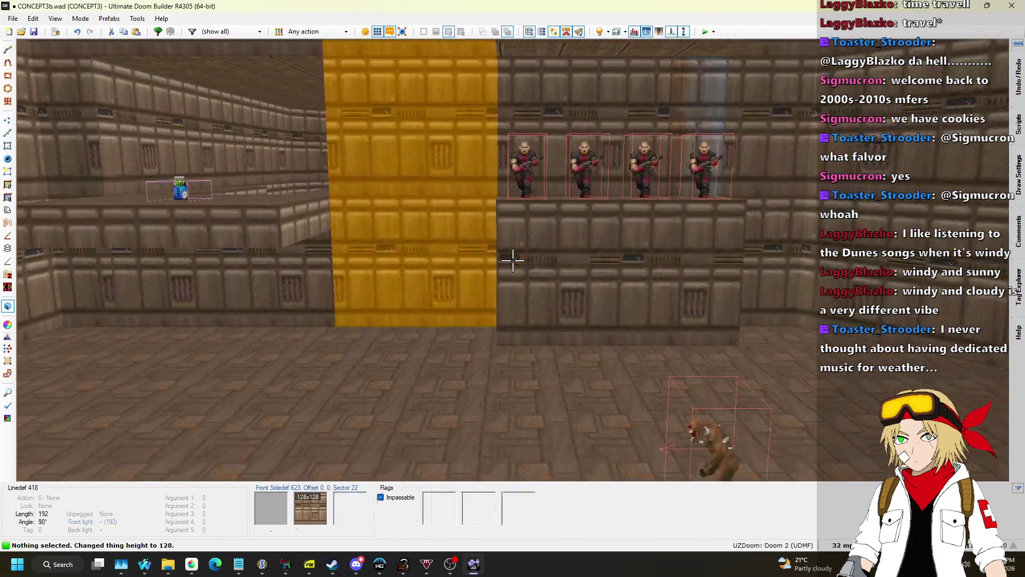
pyautogui.press('s')
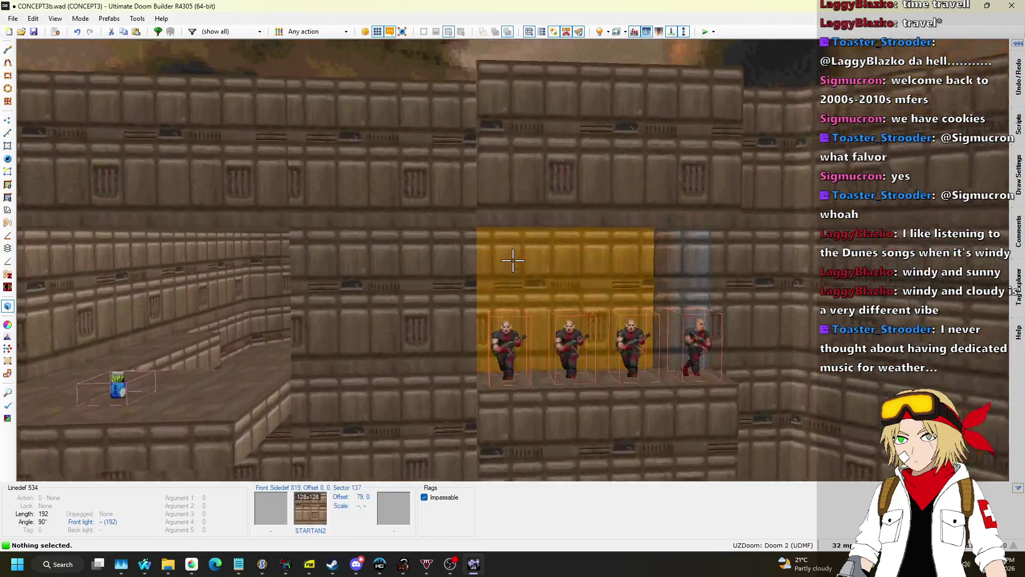
pyautogui.press('q')
pyautogui.scroll(-3, 507, 274)
# Zoom around the 2D map, then fly into the corridors in 3D to inspect the floor
pyautogui.scroll(2, 507, 213)
pyautogui.scroll(5, 510, 192)
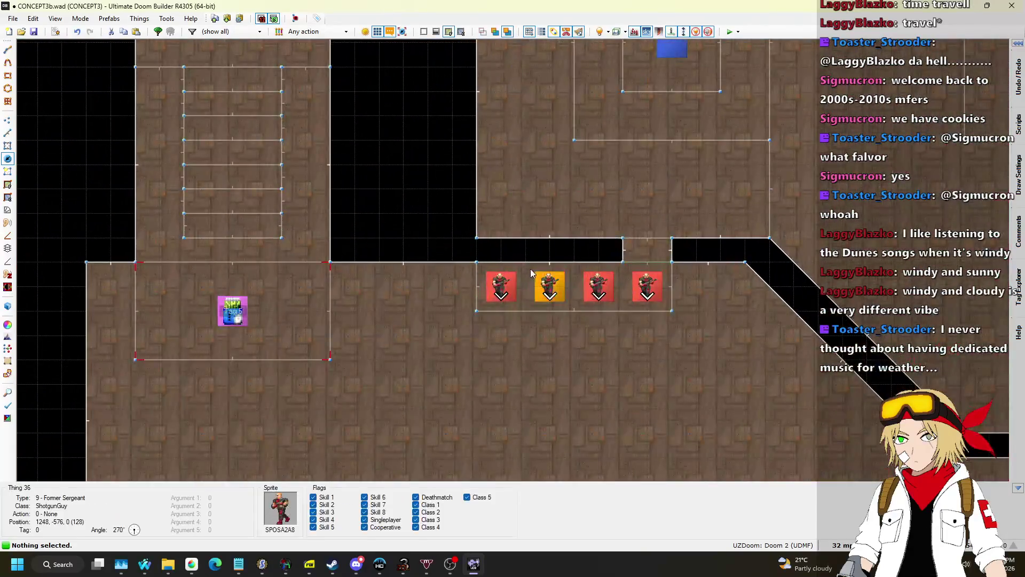
pyautogui.scroll(-5, 530, 268)
pyautogui.scroll(6, 552, 274)
pyautogui.scroll(-5, 552, 274)
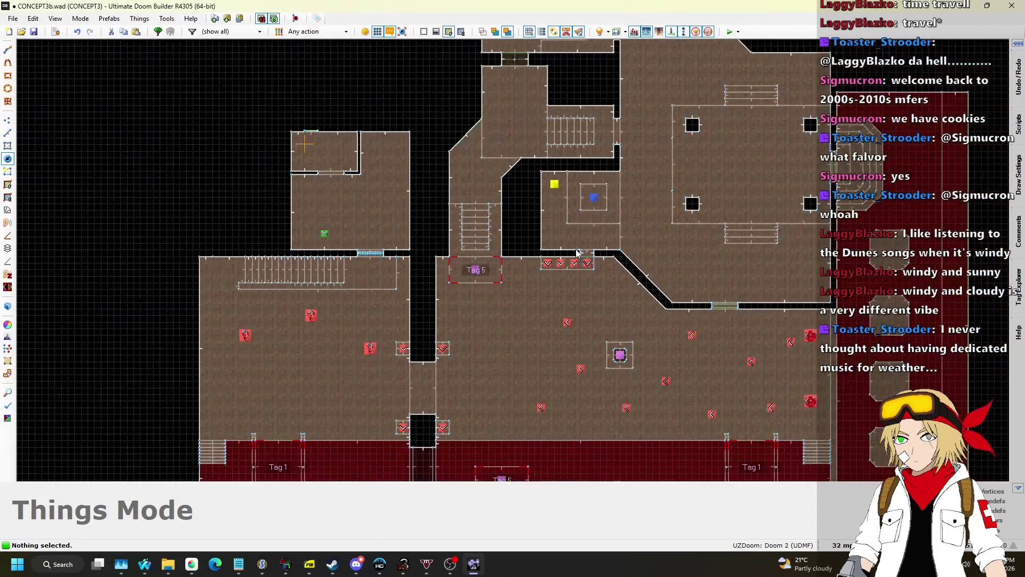
pyautogui.scroll(3, 482, 195)
pyautogui.scroll(-1, 508, 254)
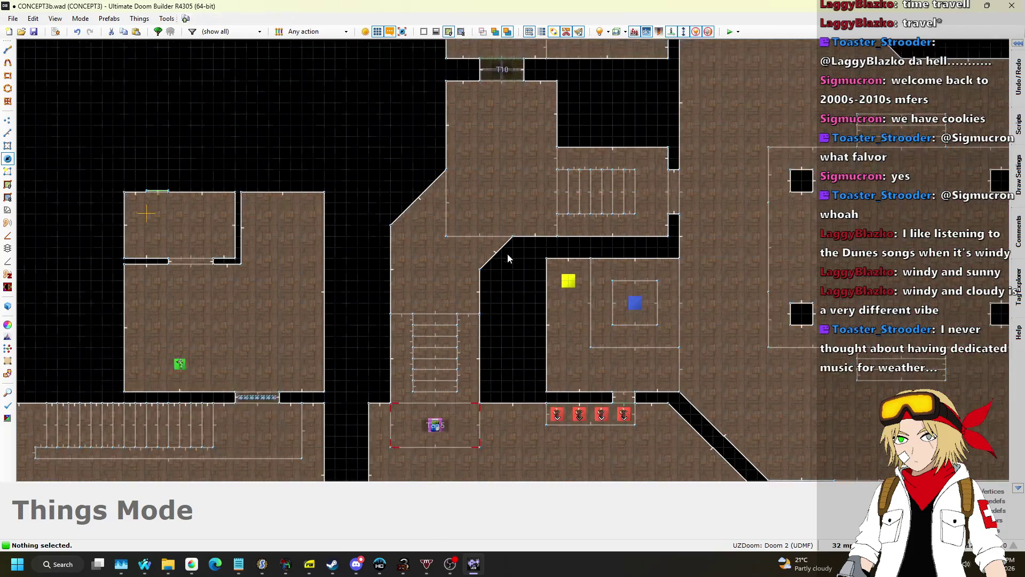
pyautogui.press('q')
pyautogui.press('w')
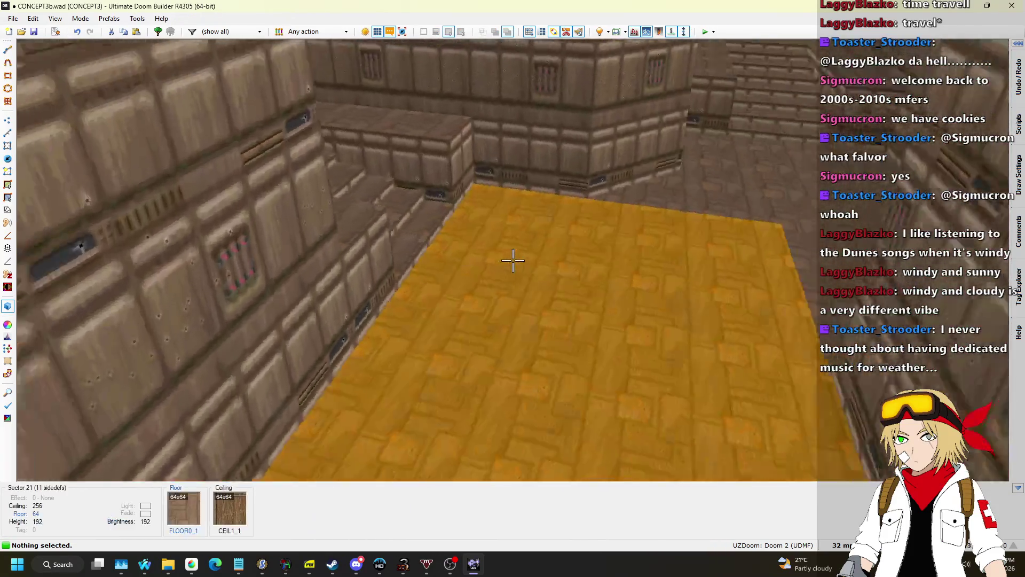
pyautogui.press('w')
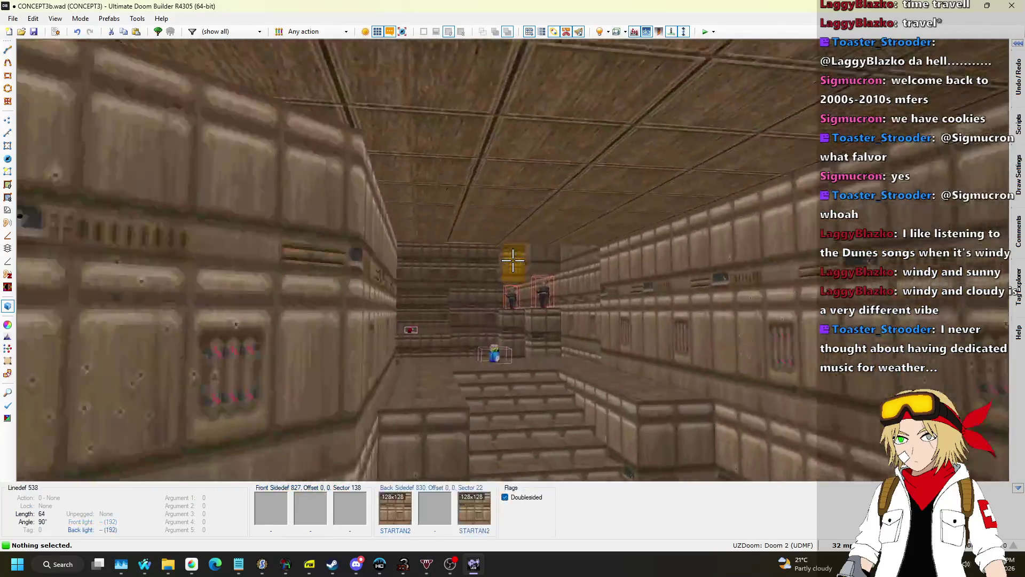
# Fly down another corridor past a step edge and rise to a map overview
pyautogui.press('w')
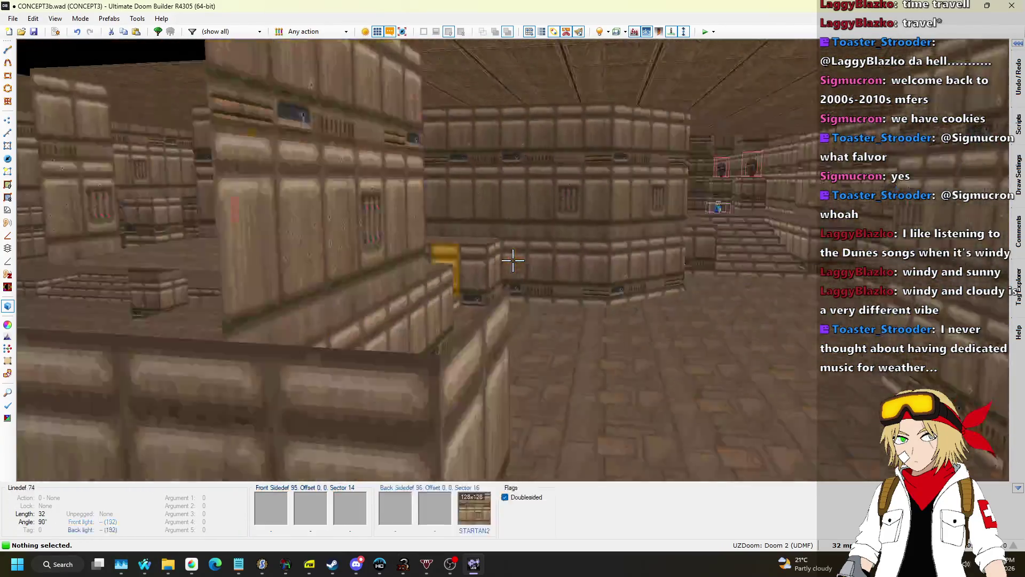
pyautogui.press('w')
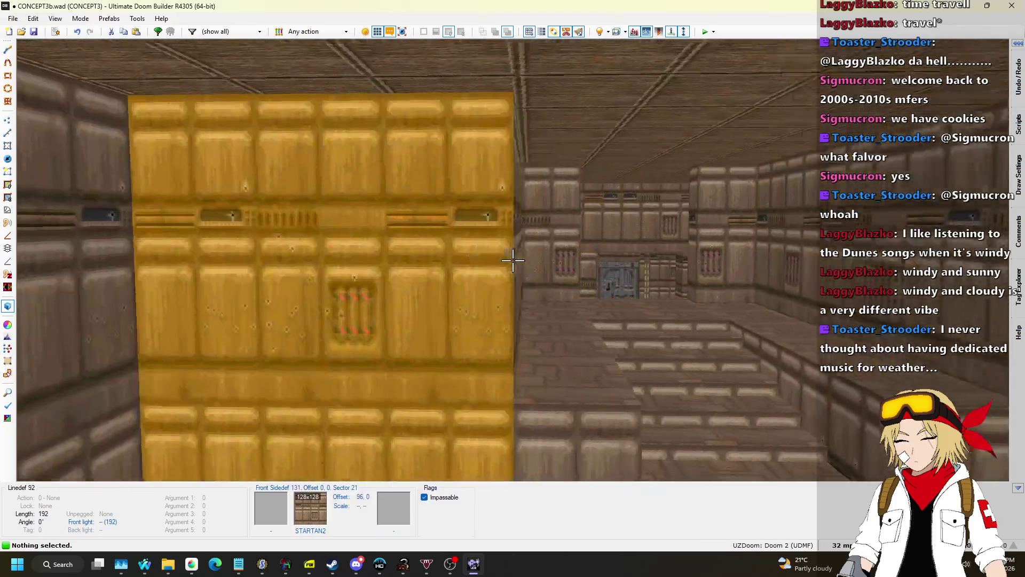
pyautogui.press('w')
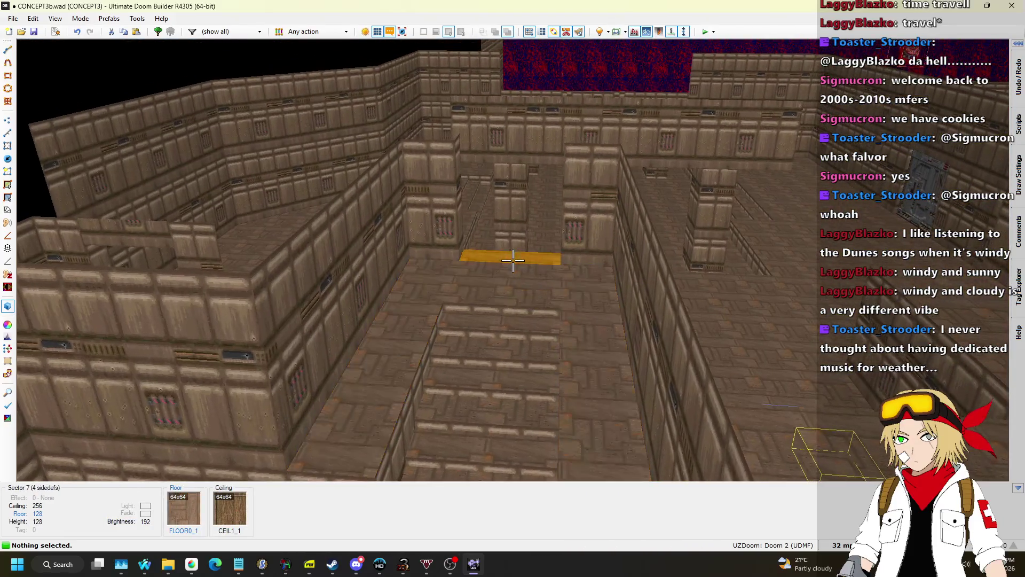
pyautogui.press('q')
# Back in 2D, switch to Linedefs Mode, then switch to the browser's song requests page
pyautogui.scroll(1, 629, 158)
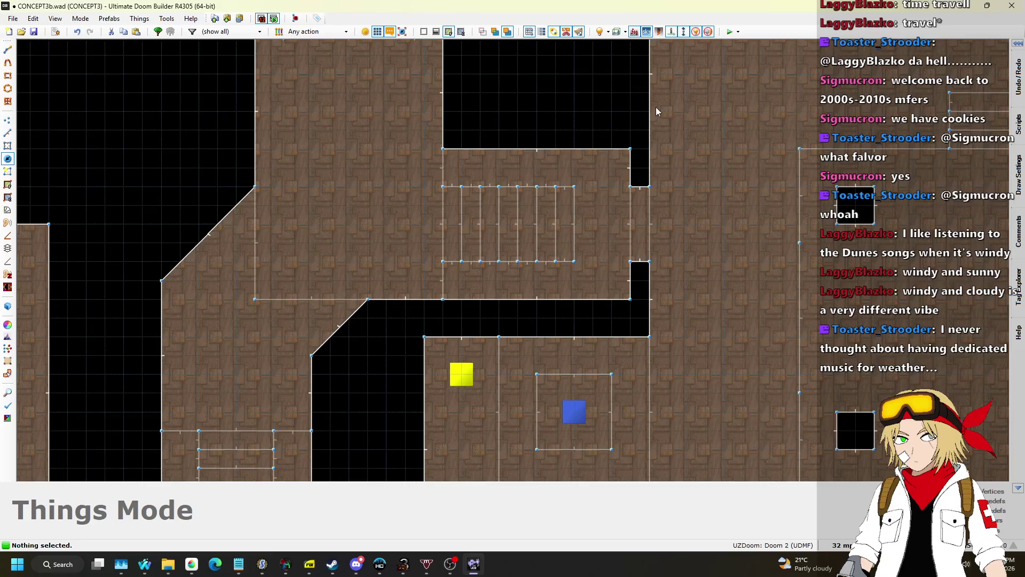
pyautogui.scroll(-3, 646, 86)
pyautogui.scroll(4, 507, 318)
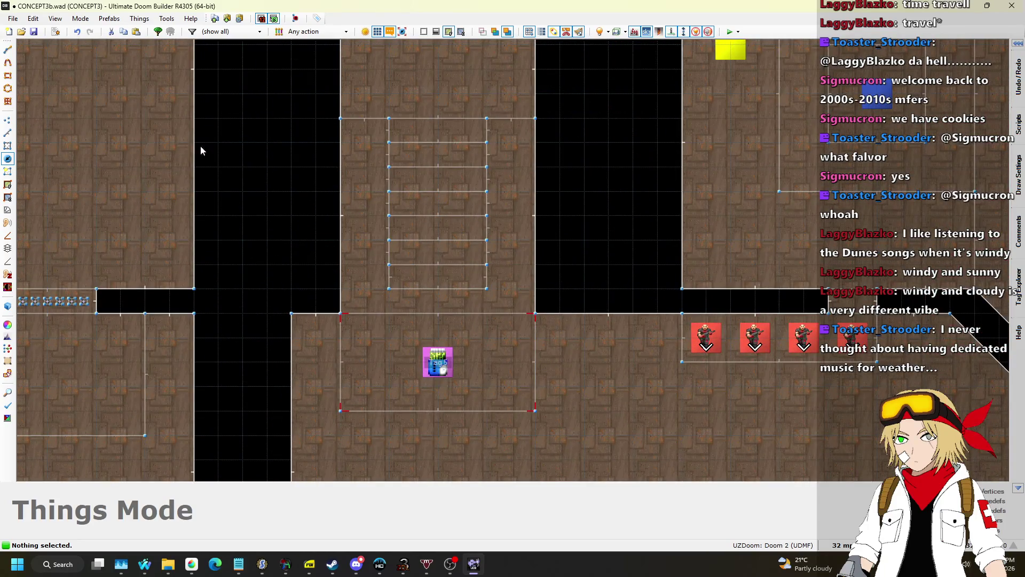
pyautogui.click(6, 134)
pyautogui.scroll(-4, 422, 299)
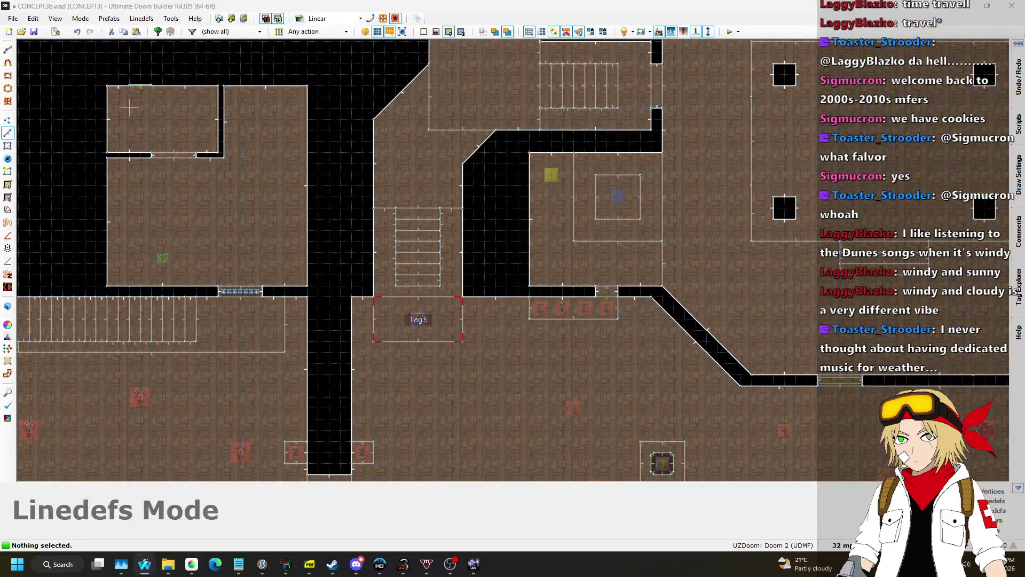
pyautogui.hotkey('alt', 'Tab')
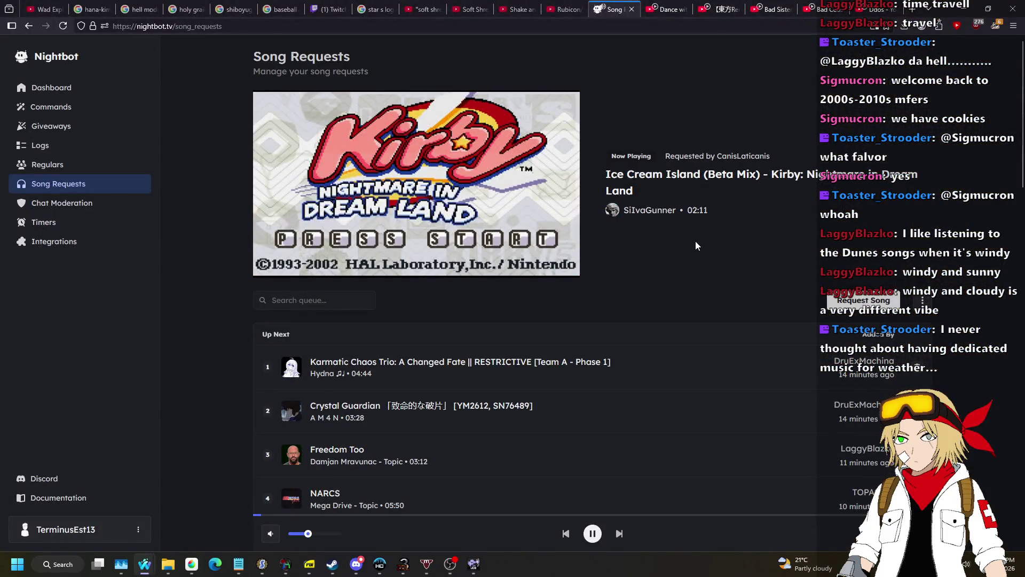
pyautogui.scroll(-2, 623, 189)
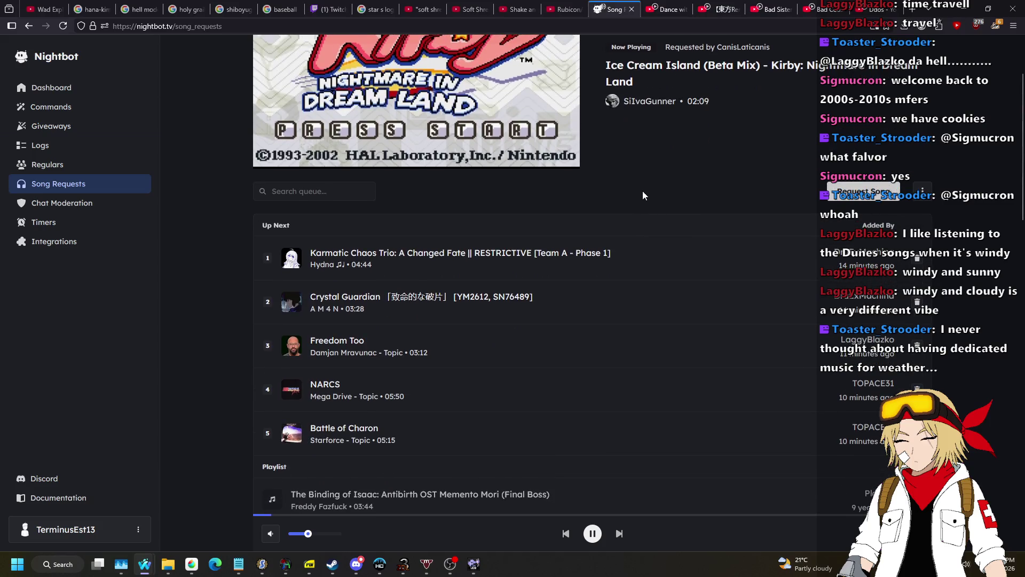
pyautogui.scroll(2, 641, 193)
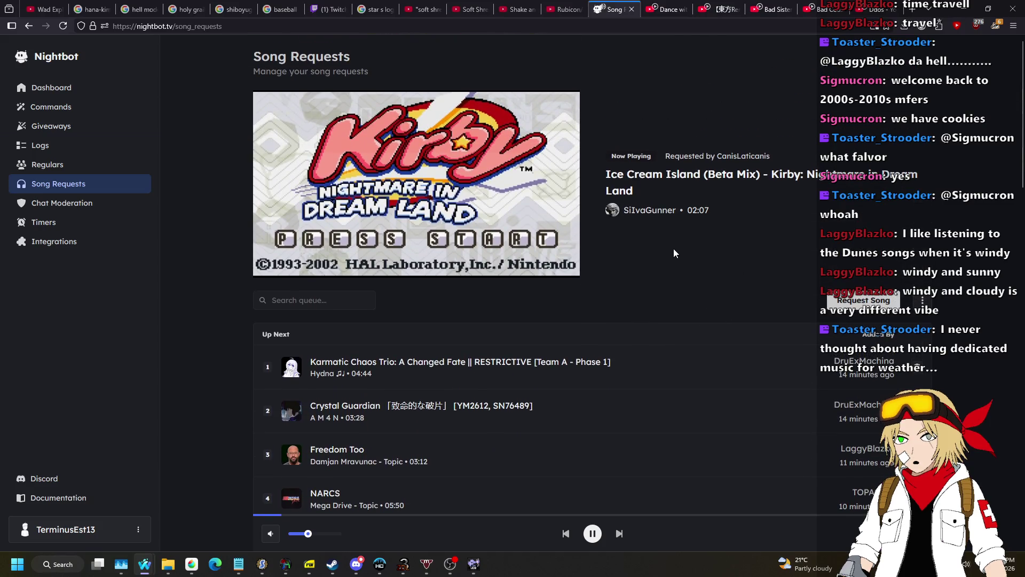
pyautogui.click(477, 564)
pyautogui.scroll(-3, 463, 230)
pyautogui.scroll(2, 462, 230)
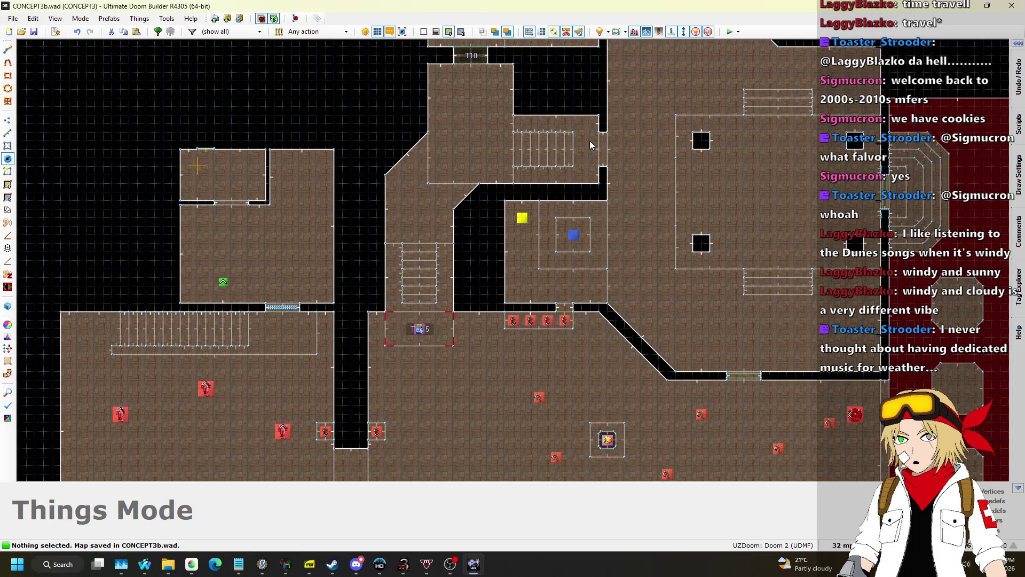
# Zoom the 2D map in and out ahead of saving and test-playing CONCEPT3b.wad
pyautogui.scroll(4, 590, 143)
pyautogui.scroll(-4, 576, 185)
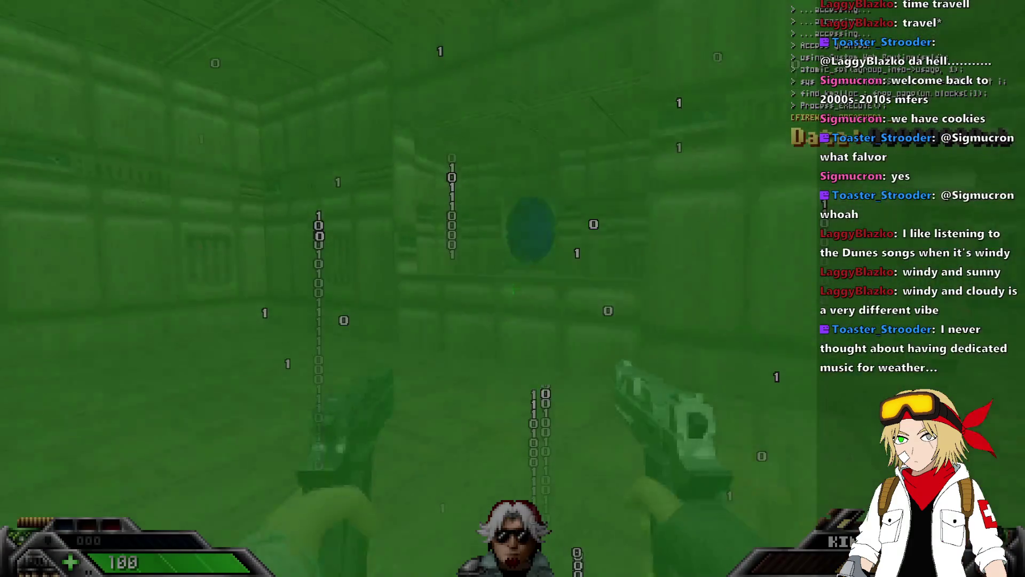
# Fire the pistol and explore the large brown room, its doors and the armor-shard corner
pyautogui.click(513, 289)
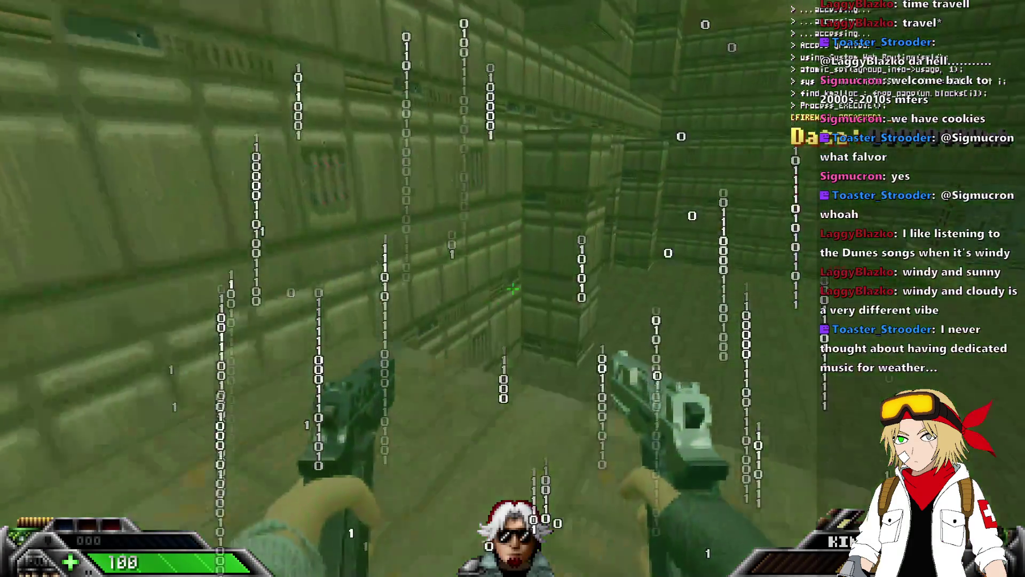
pyautogui.press('w')
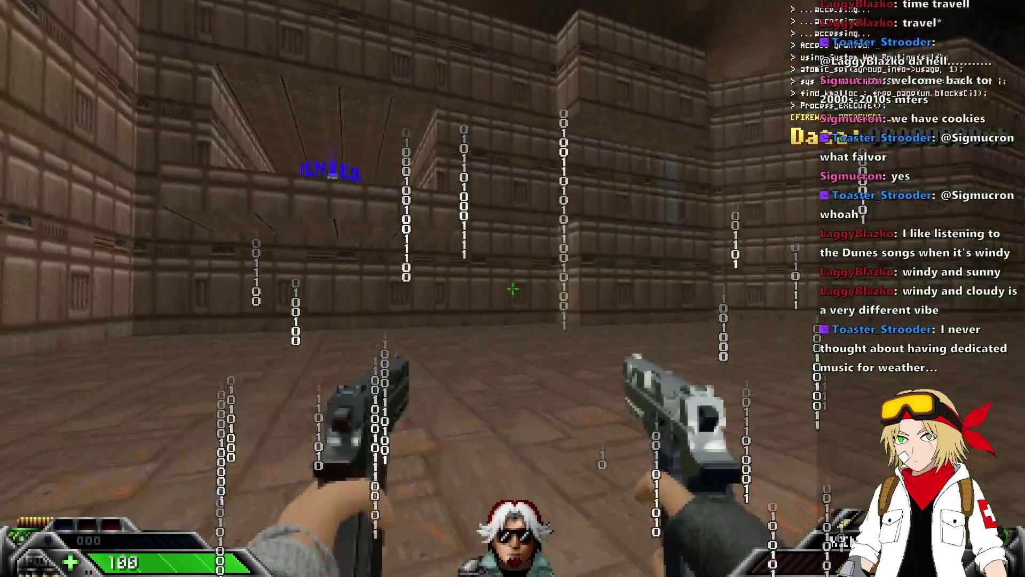
pyautogui.press('w')
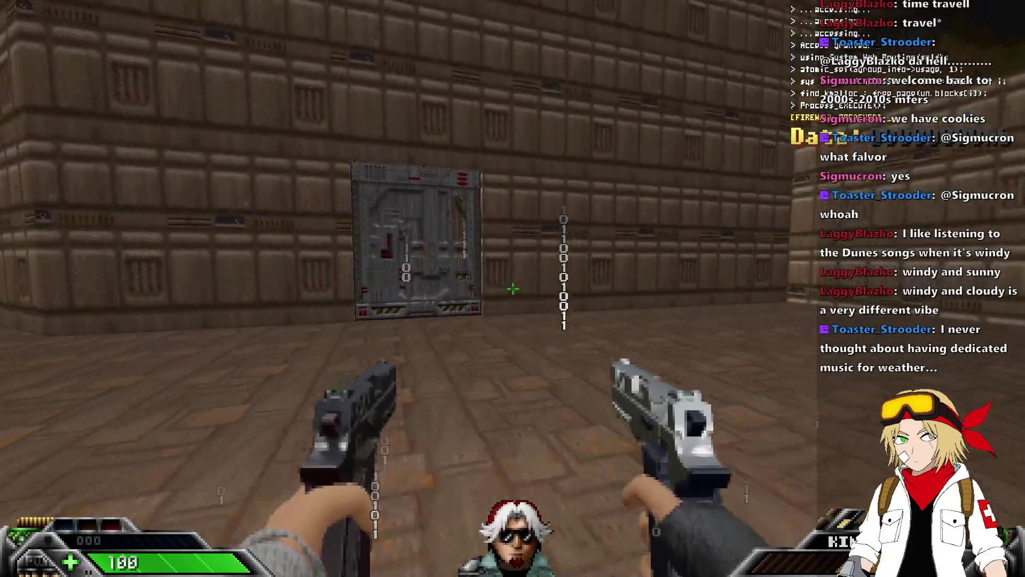
pyautogui.press('w')
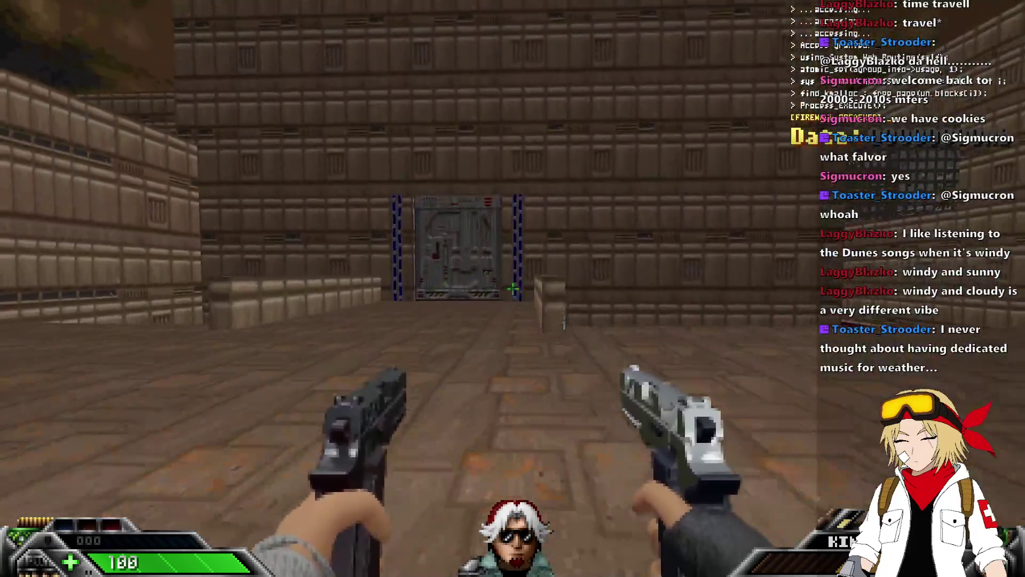
pyautogui.press('w')
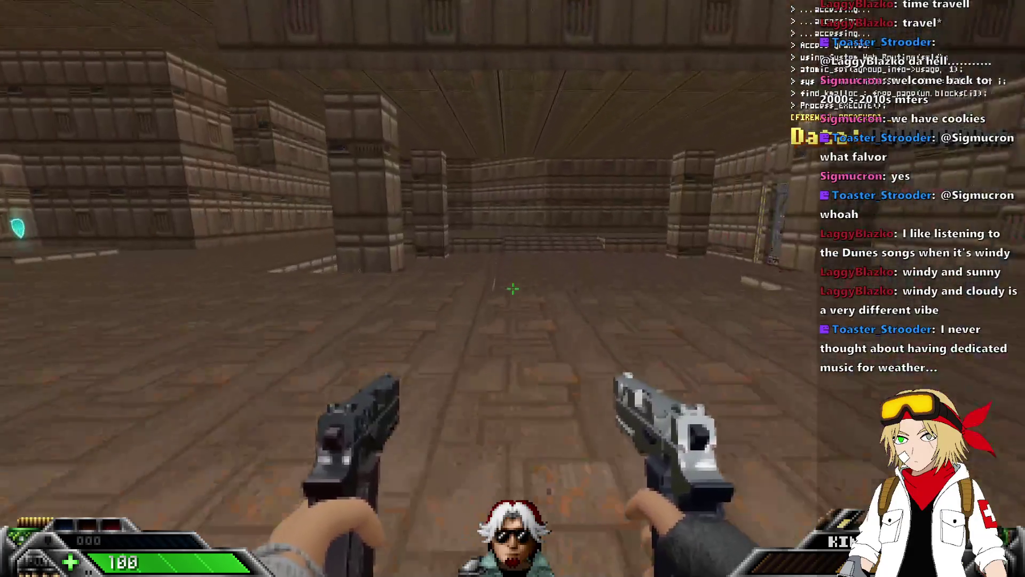
pyautogui.press('w')
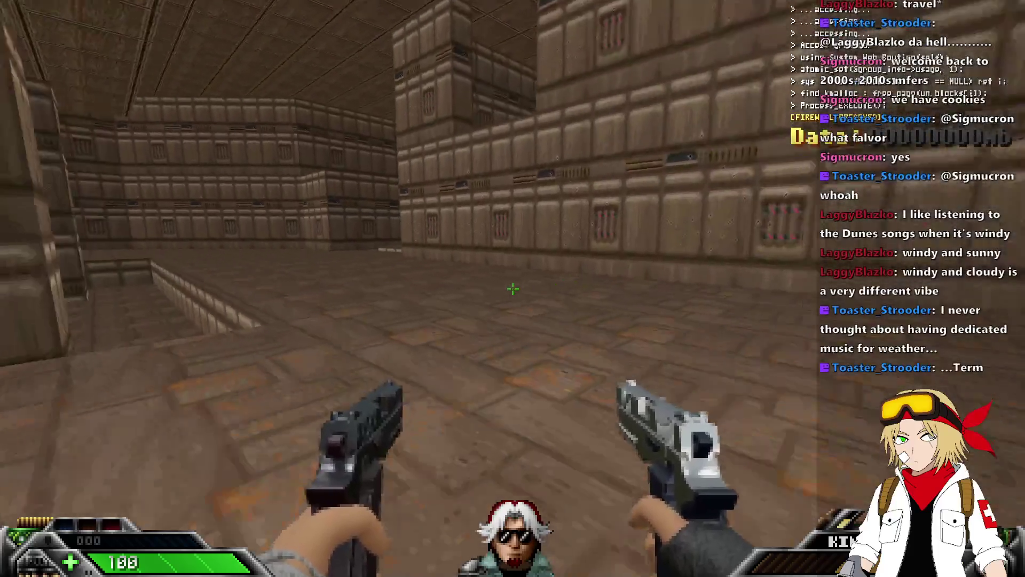
pyautogui.press('w')
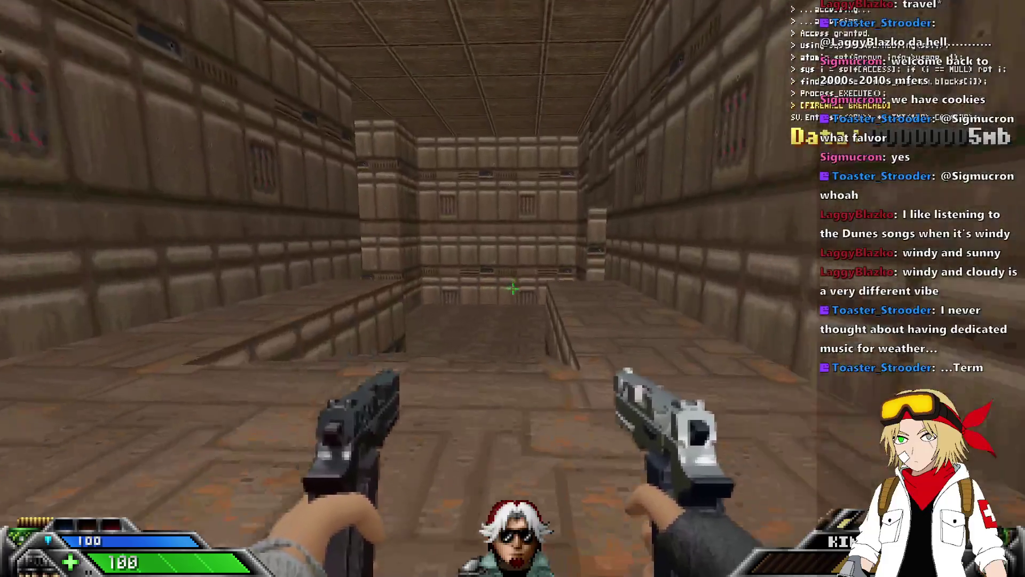
# Go down to the grey metal door, open it, and lower the grated wall
pyautogui.press('w')
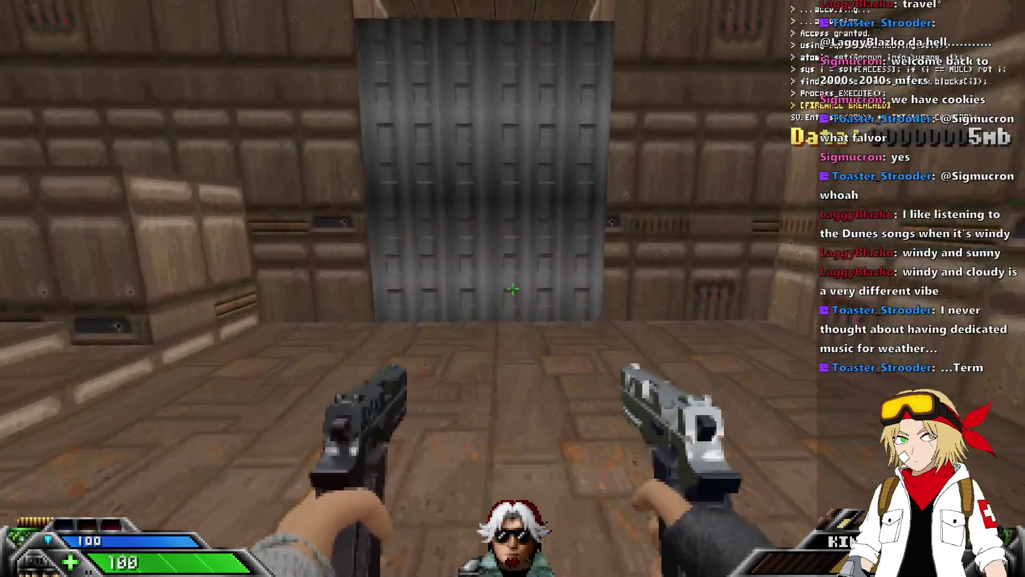
pyautogui.press('w')
pyautogui.press('e')
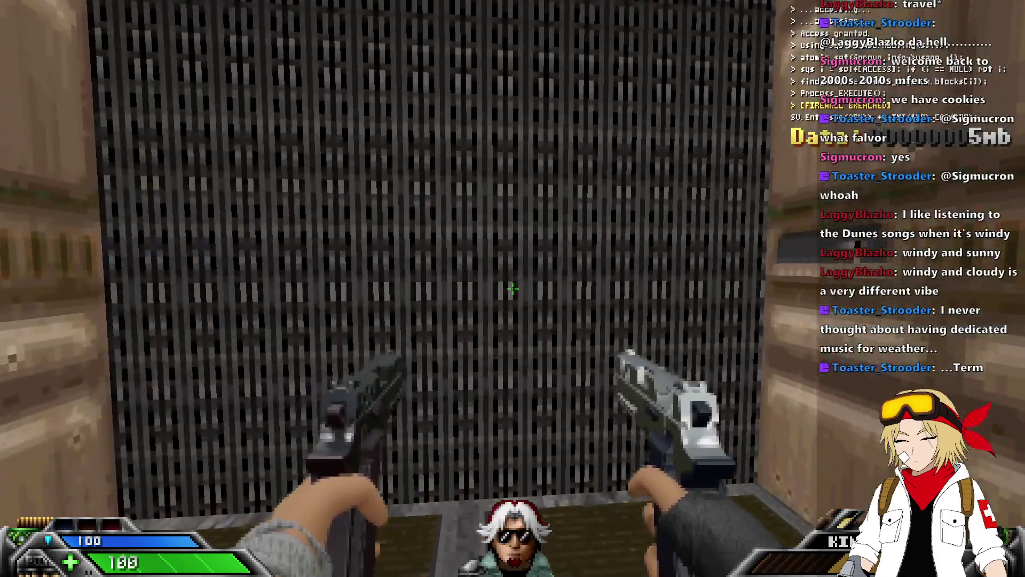
pyautogui.press('w')
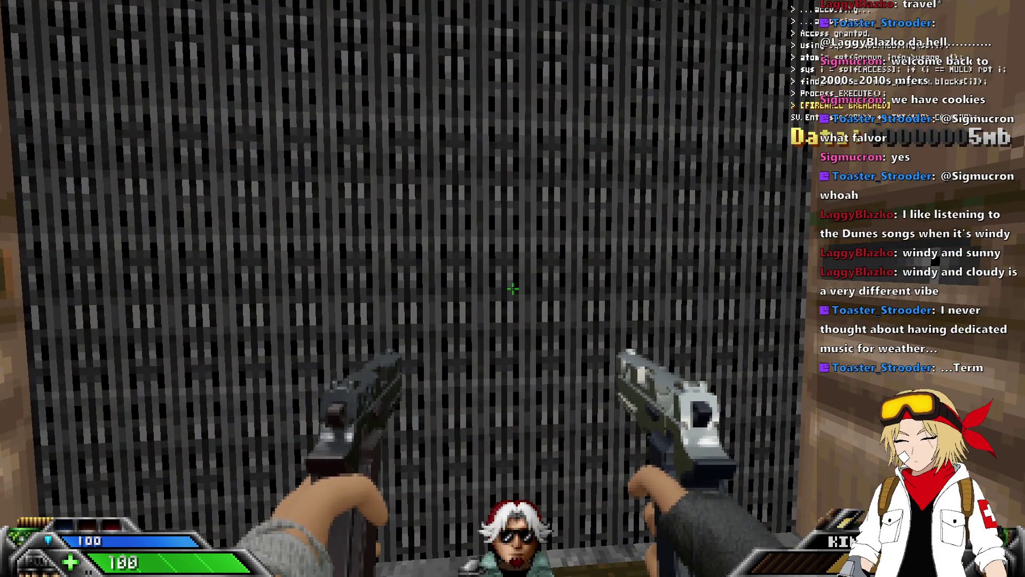
pyautogui.press('e')
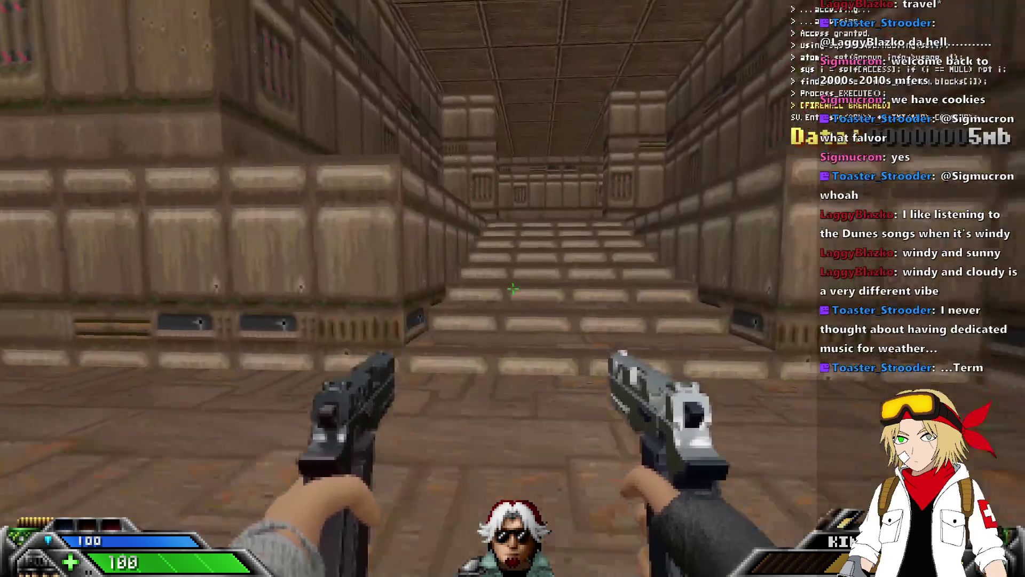
# Climb the corridor into the yard, collect the blue pickup, then quit the playtest
pyautogui.press('w')
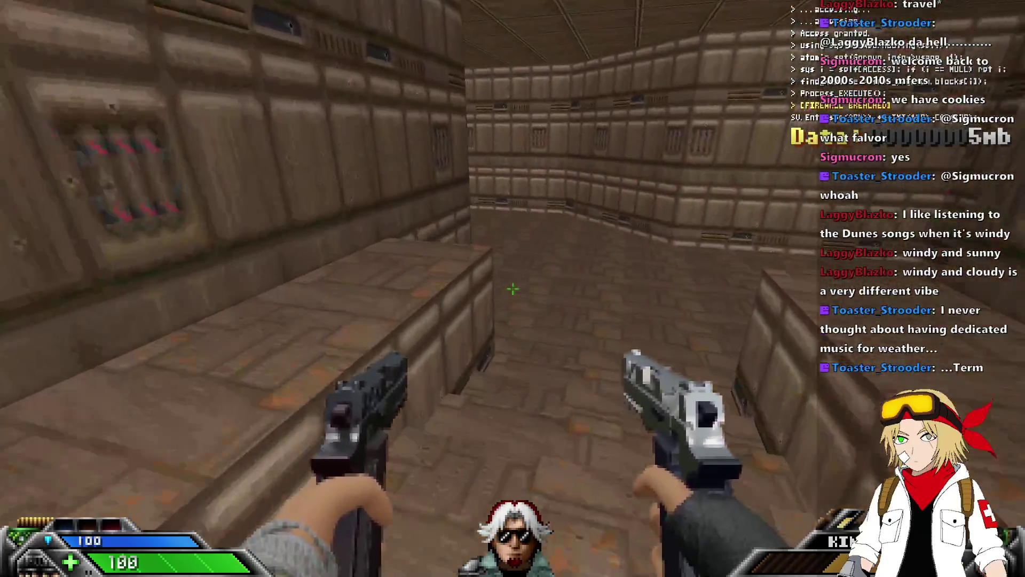
pyautogui.press('w')
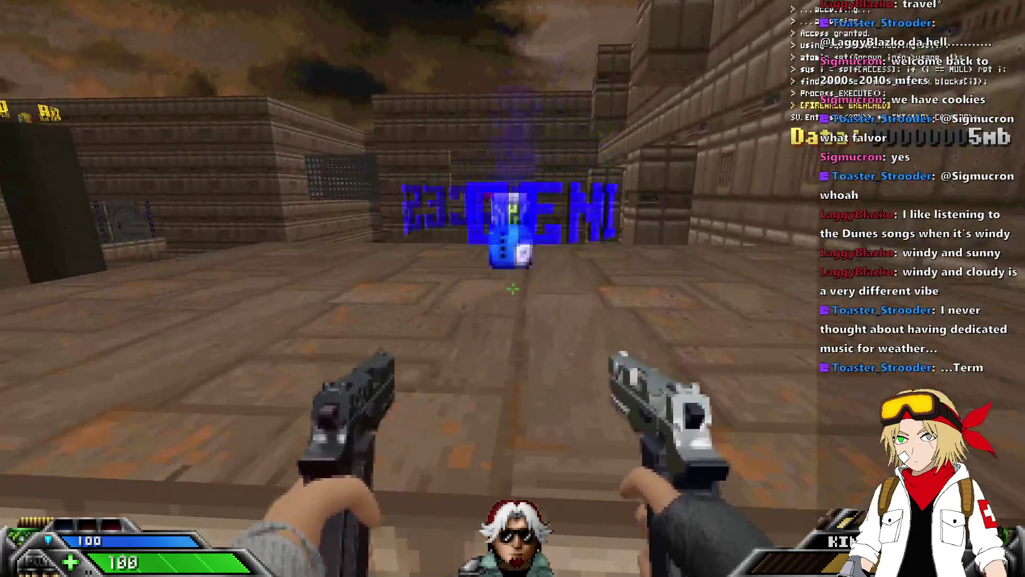
pyautogui.press('w')
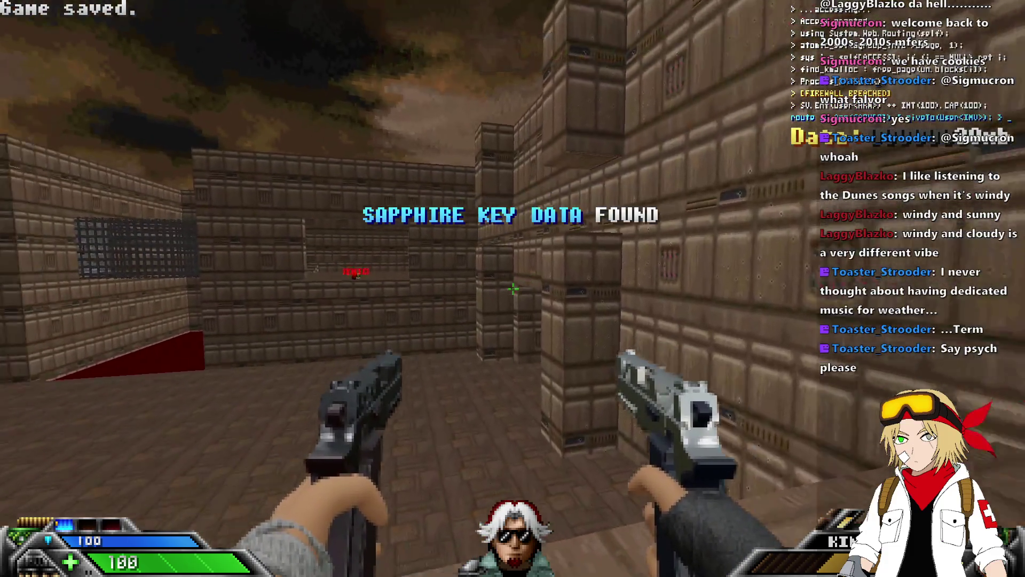
pyautogui.moveTo(513, 289)
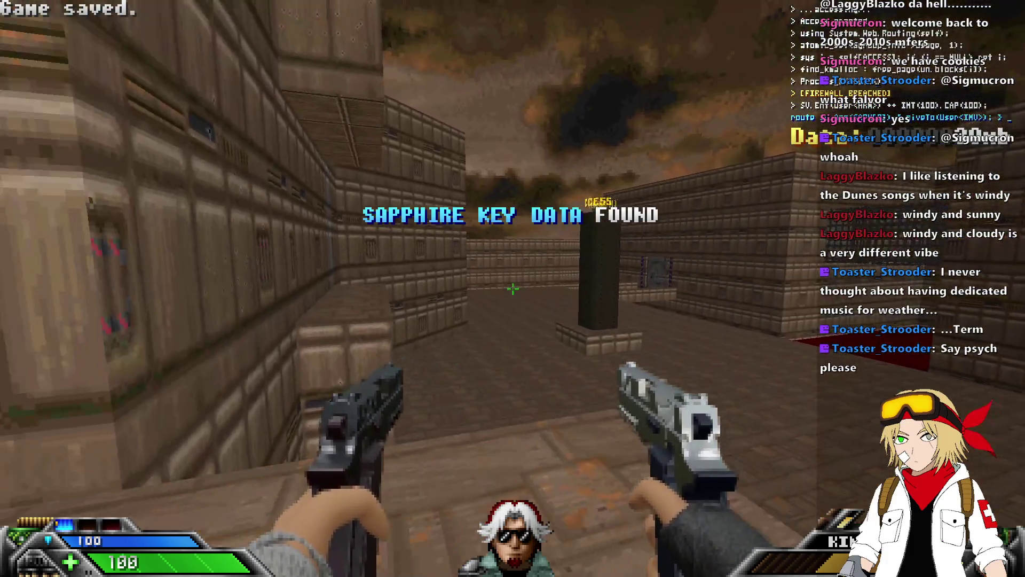
pyautogui.press('w')
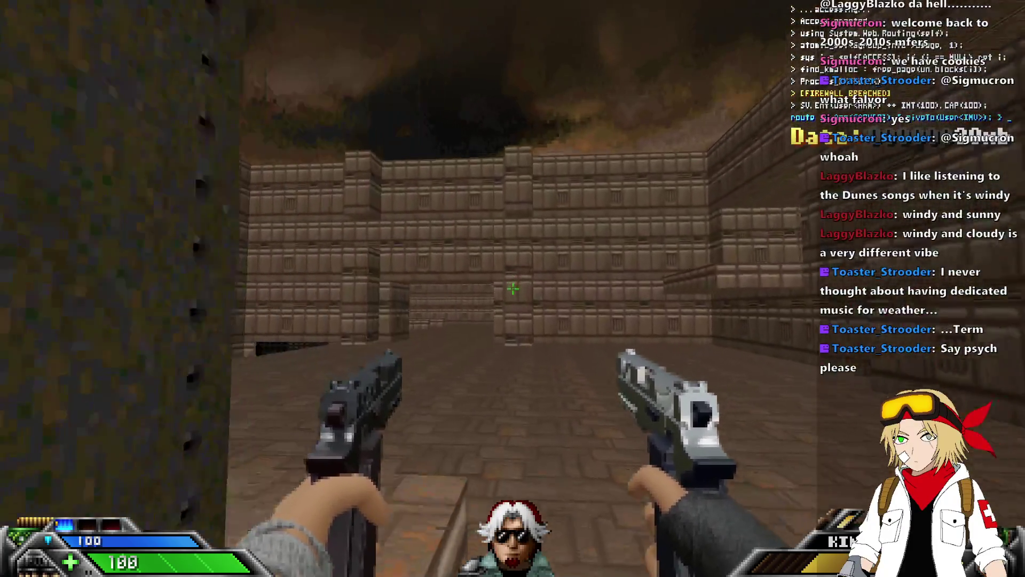
pyautogui.press('Escape')
pyautogui.hotkey('alt', 'F4')
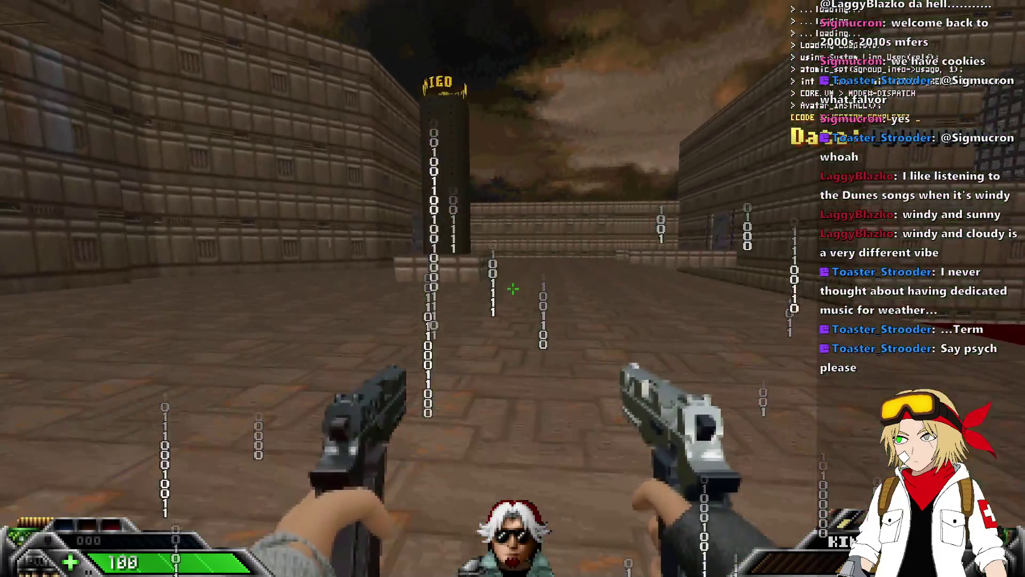
# Walk back through the staircase room and climb the stairs to the blue pickup again
pyautogui.press('w')
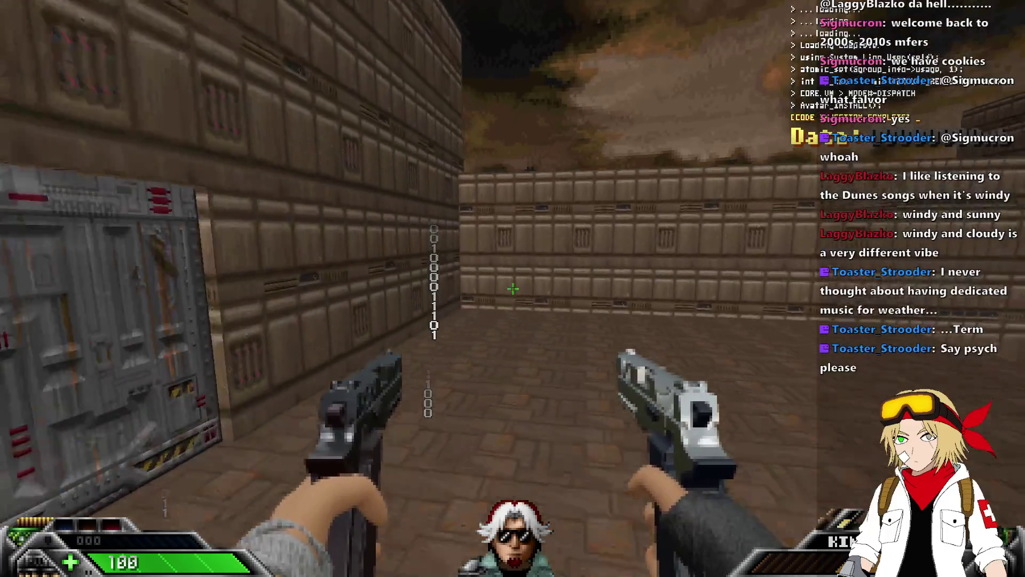
pyautogui.press('w')
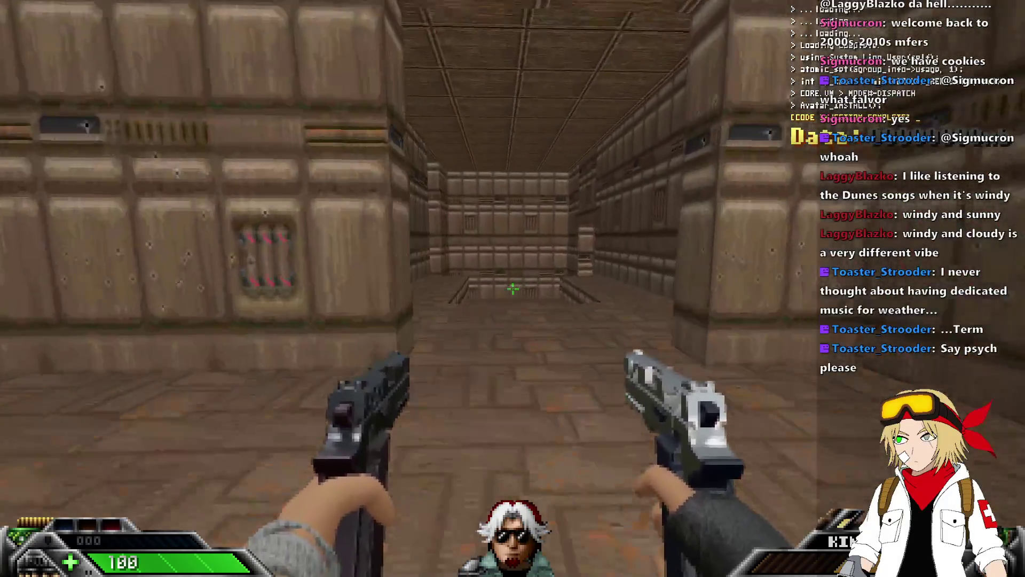
pyautogui.press('w')
pyautogui.press('w')
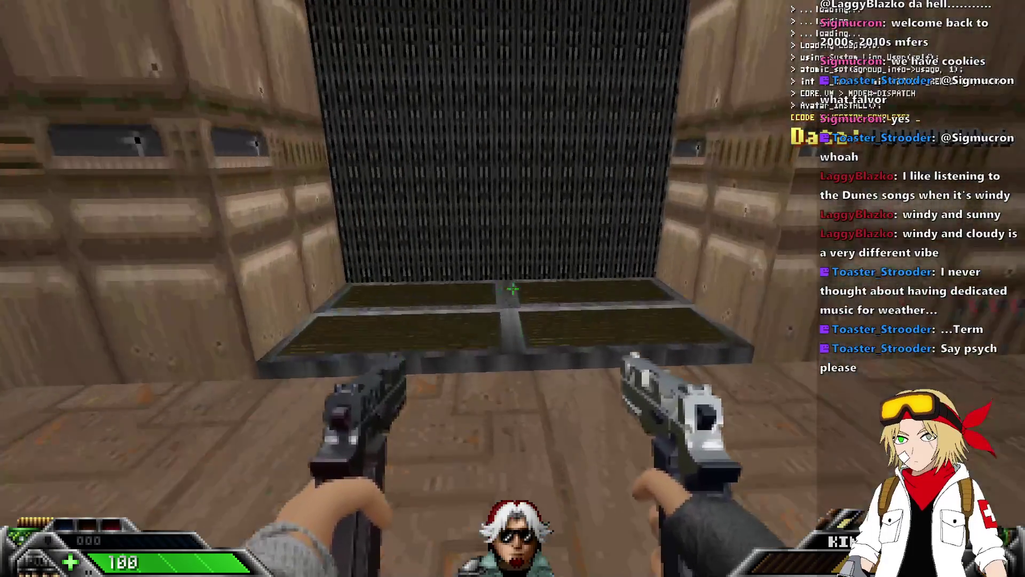
pyautogui.press('w')
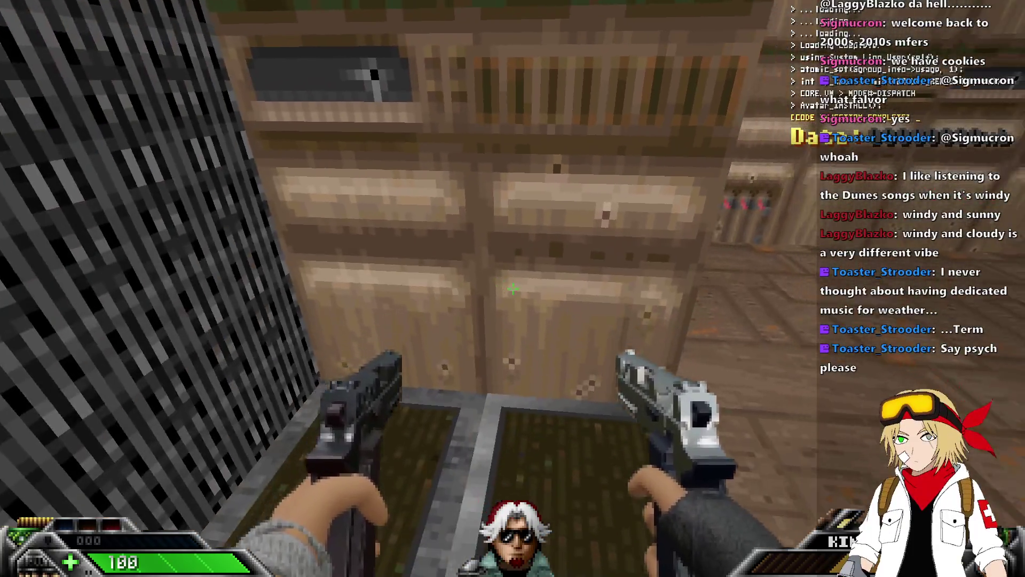
pyautogui.press('w')
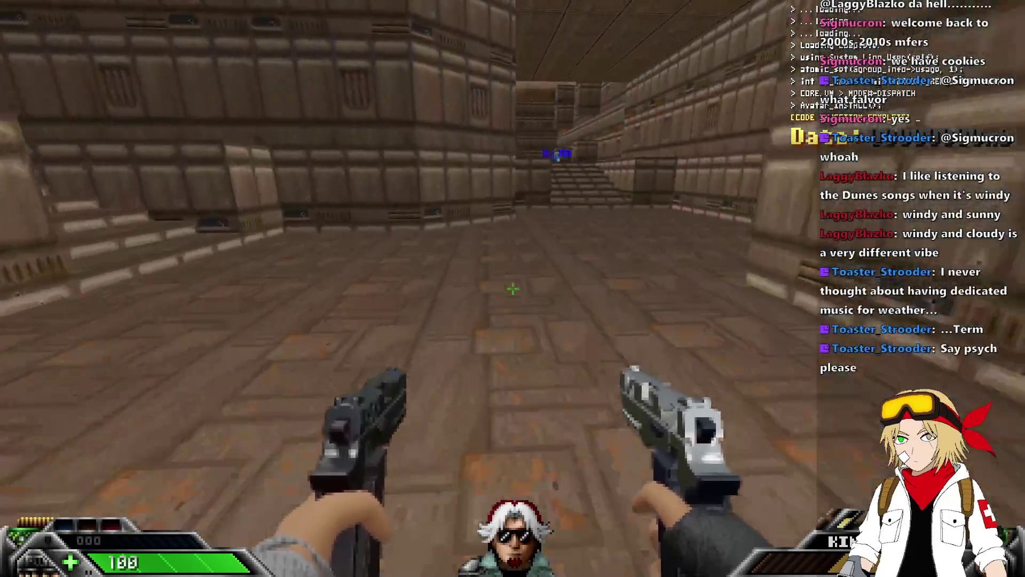
pyautogui.press('w')
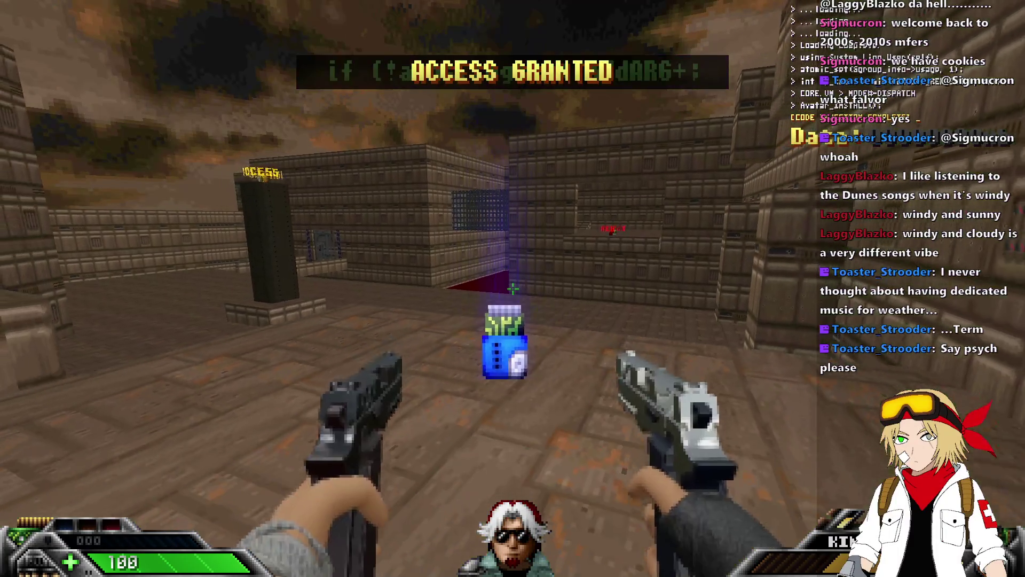
# Open the tall yard wall door beside the ACCESS pillar and collect the Joker knife inside
pyautogui.press('w')
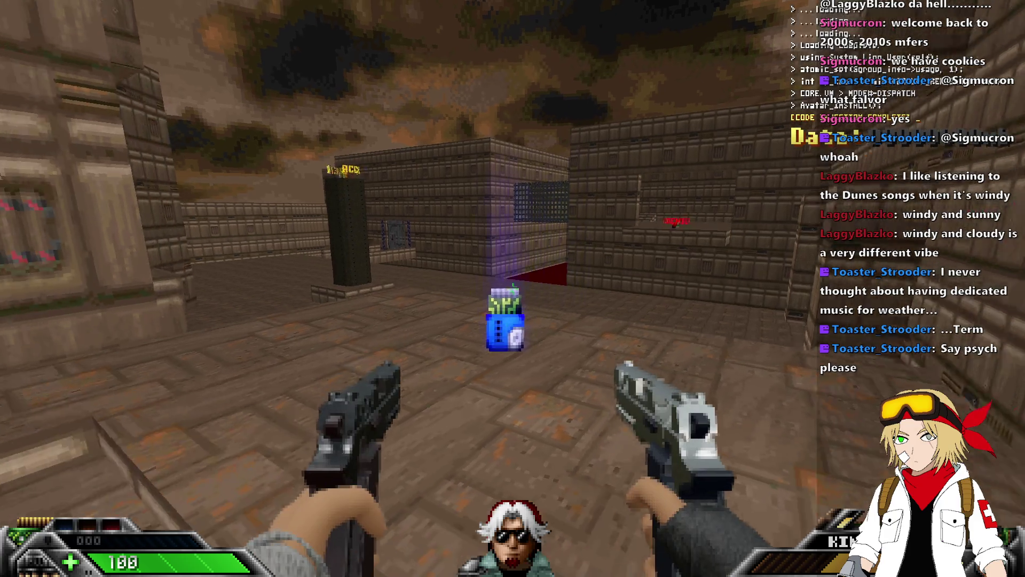
pyautogui.press('w')
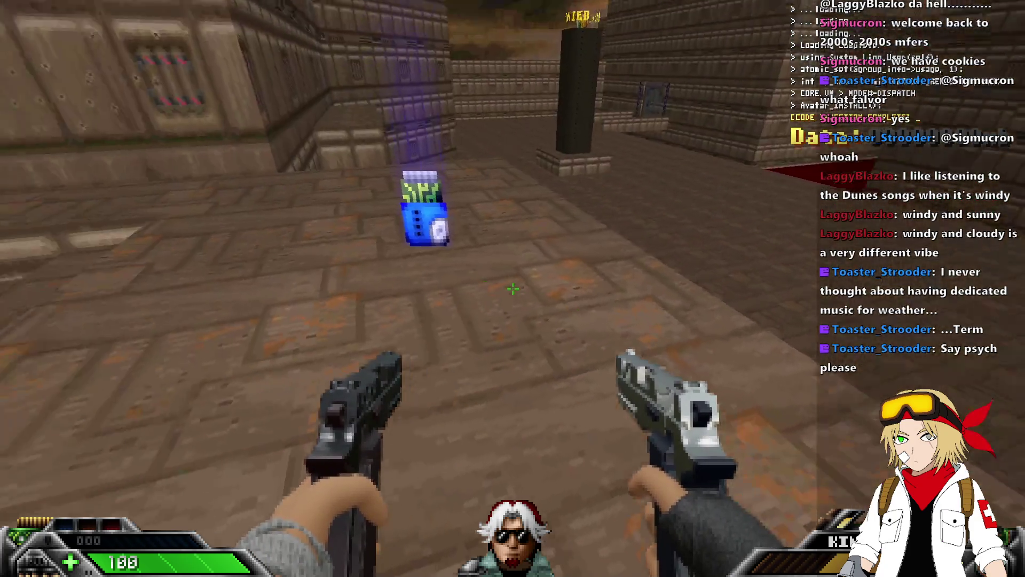
pyautogui.press('w')
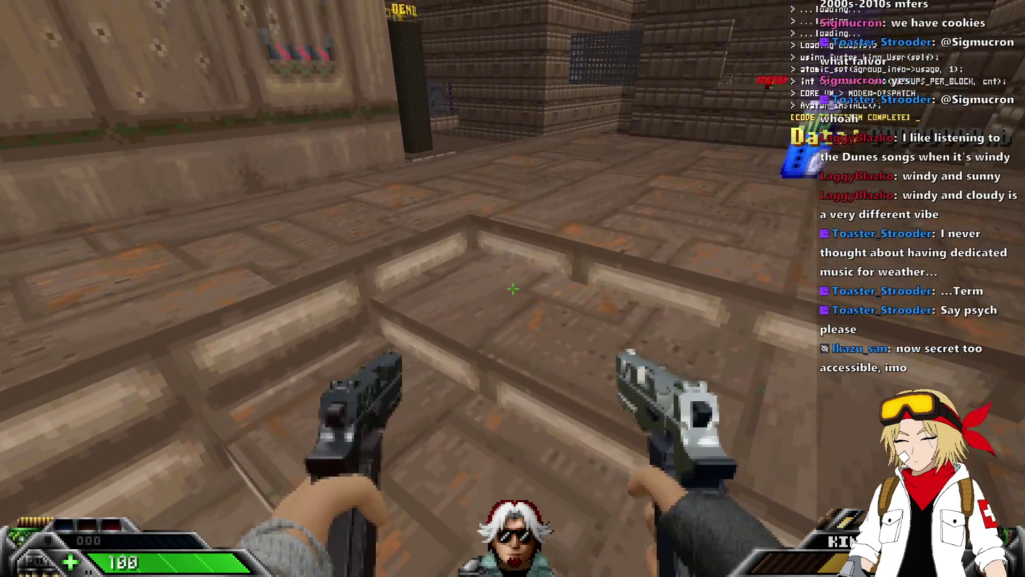
pyautogui.press('w')
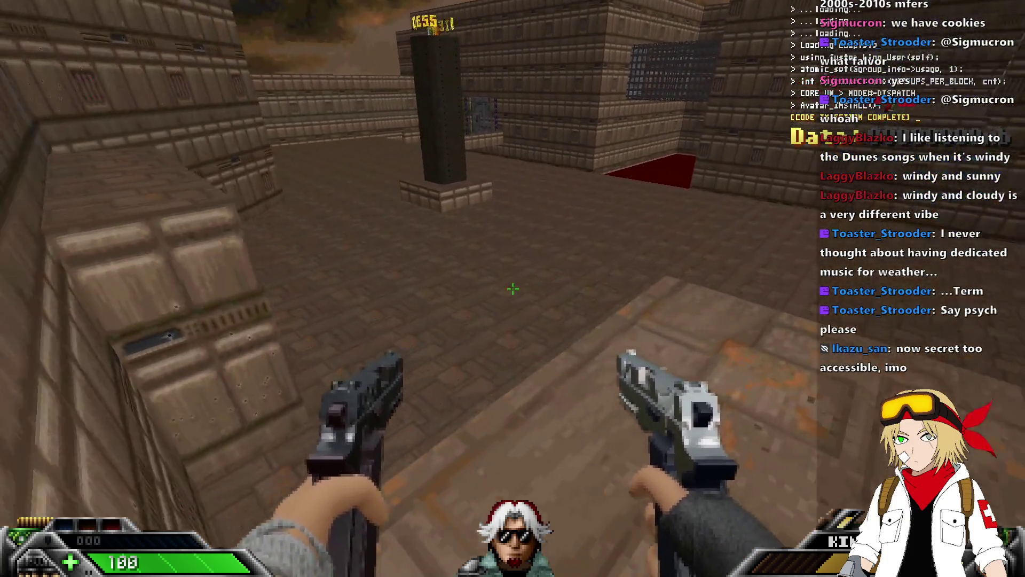
pyautogui.press('e')
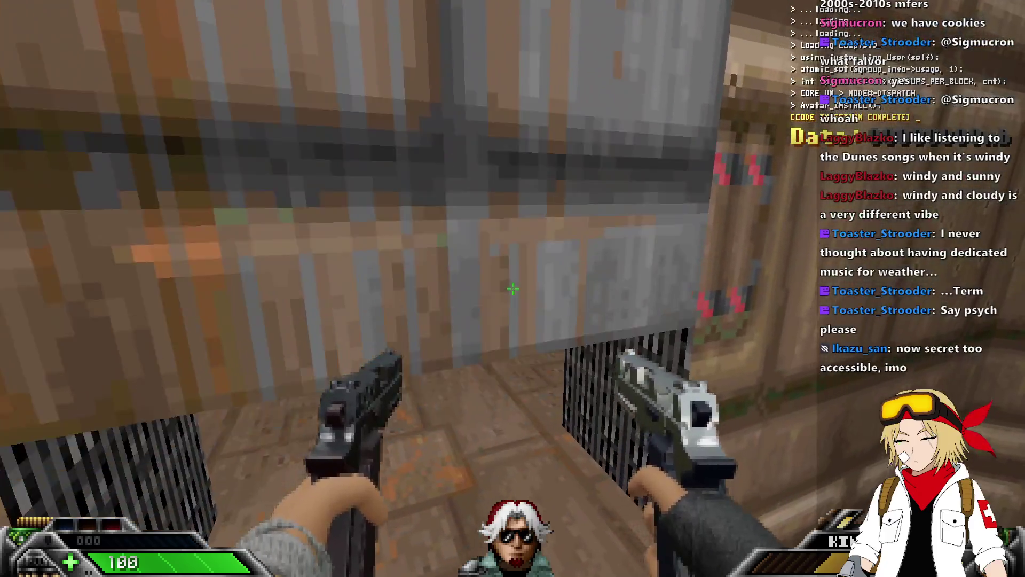
pyautogui.press('w')
pyautogui.press('w')
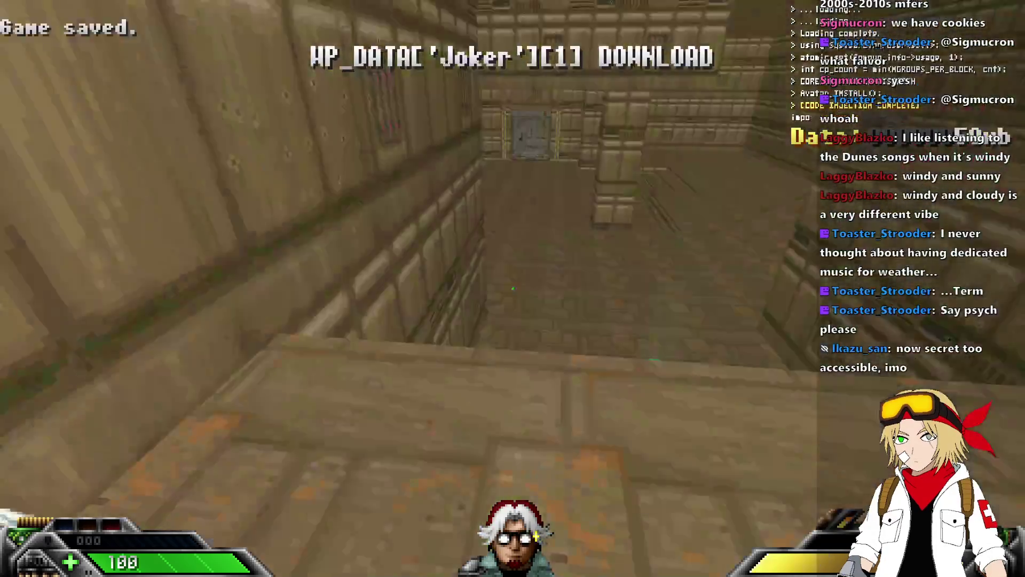
pyautogui.press('Left')
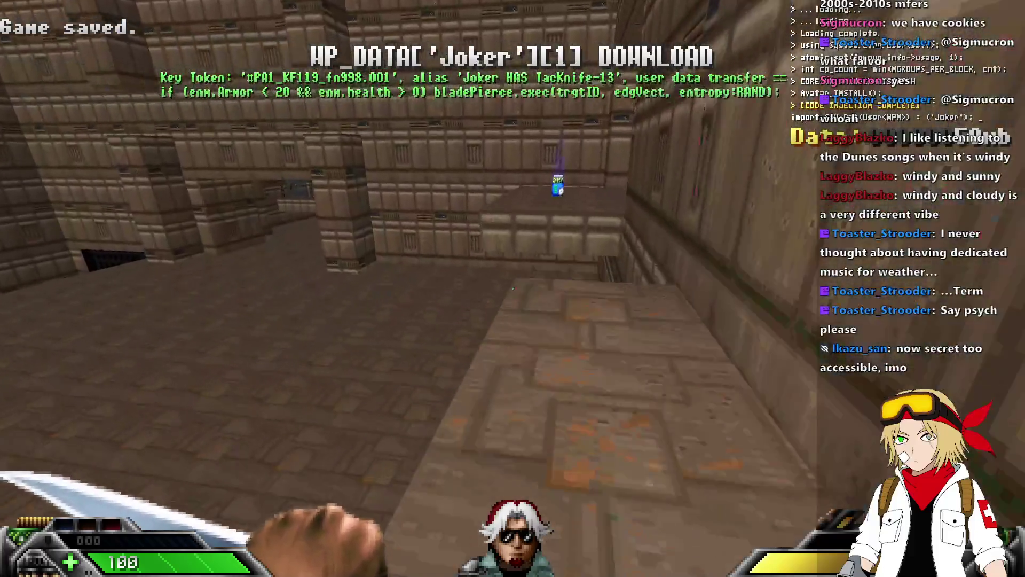
pyautogui.press('w')
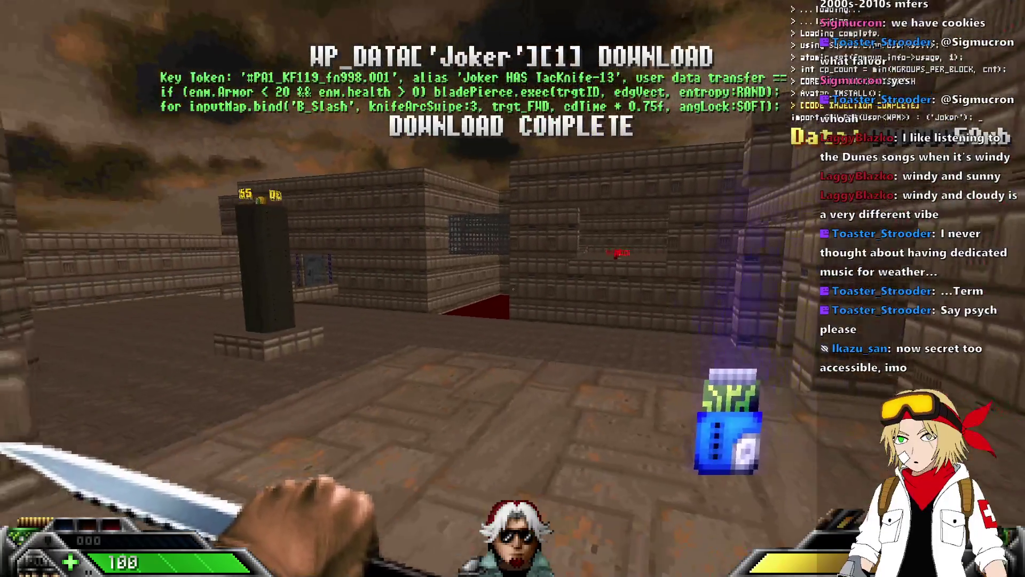
pyautogui.press('Left')
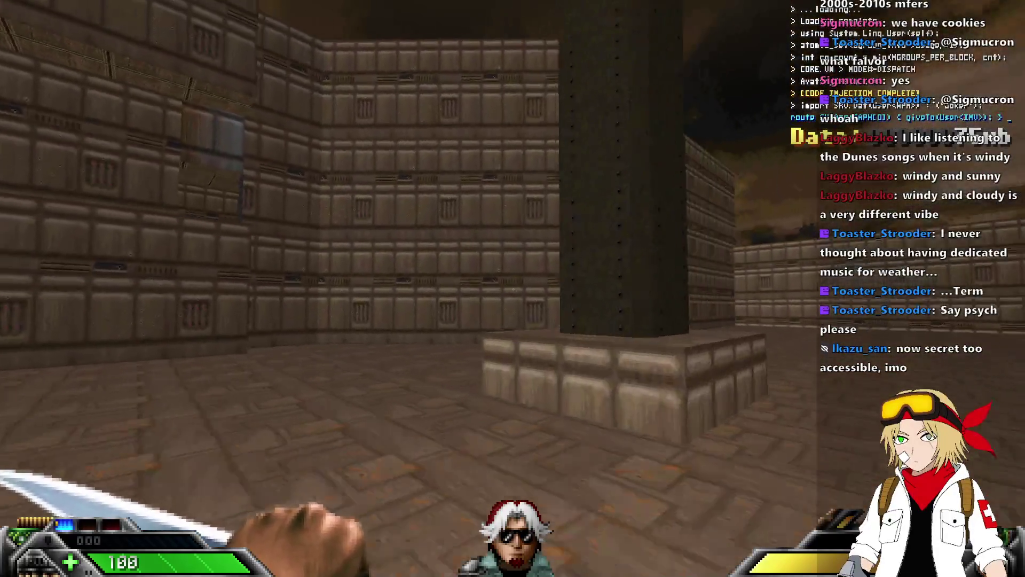
# Scan the yard, walk past the pillar, and open the grey door into the room
pyautogui.press('Right')
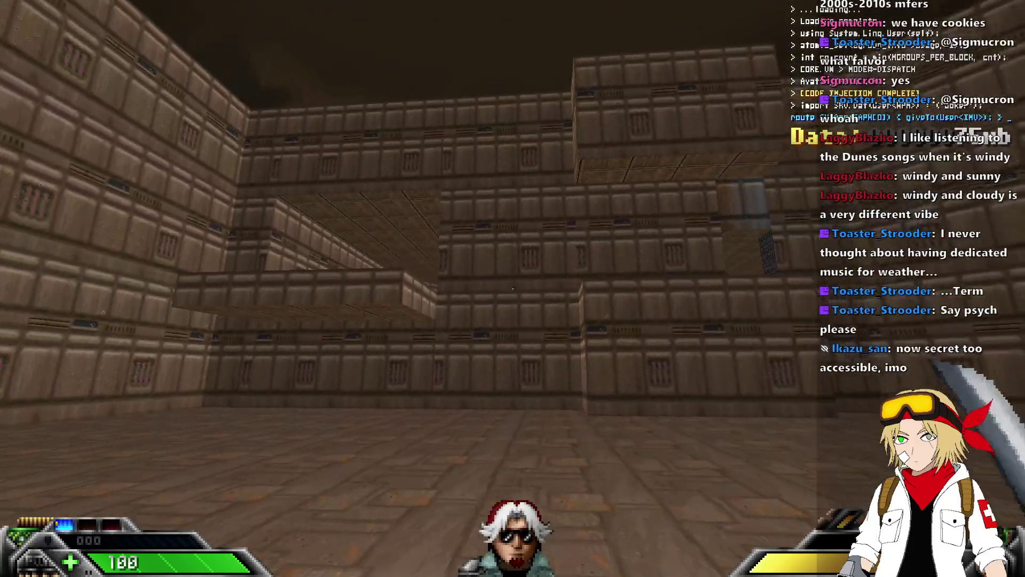
pyautogui.press('Up')
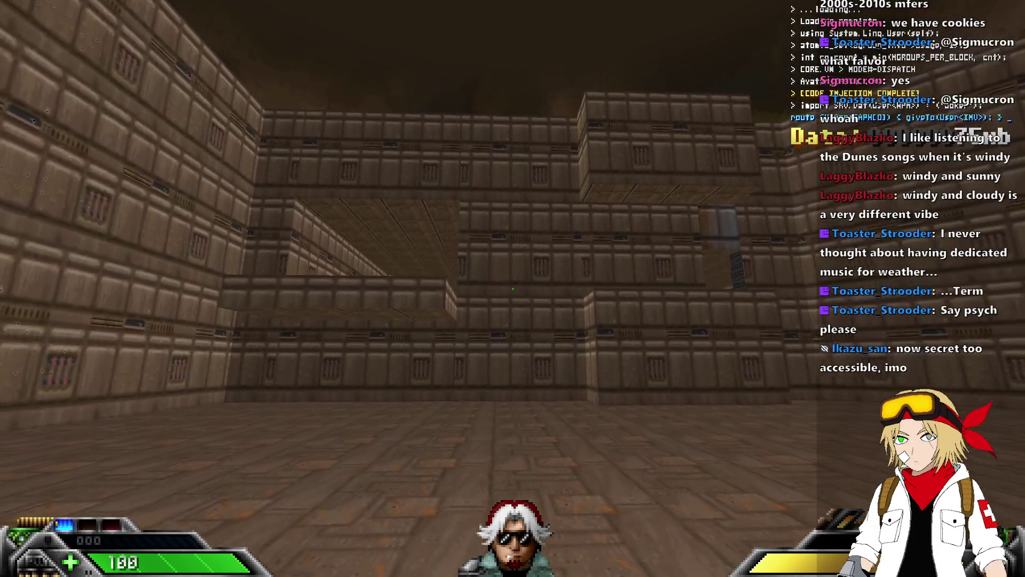
pyautogui.press('ctrl')
pyautogui.press('Left')
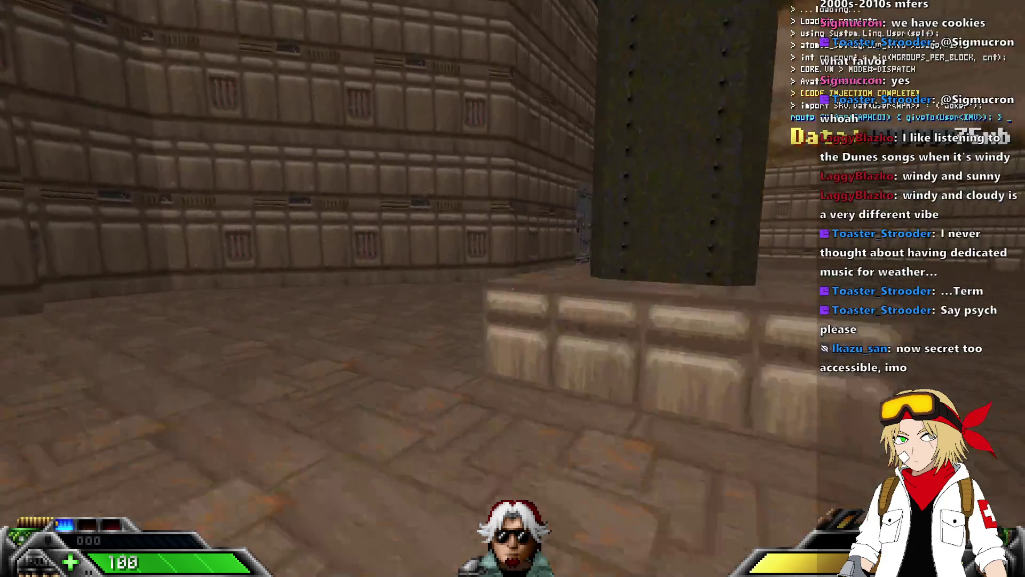
pyautogui.press('Up')
pyautogui.press('Right')
pyautogui.press('Left')
pyautogui.press('space')
pyautogui.press('Up')
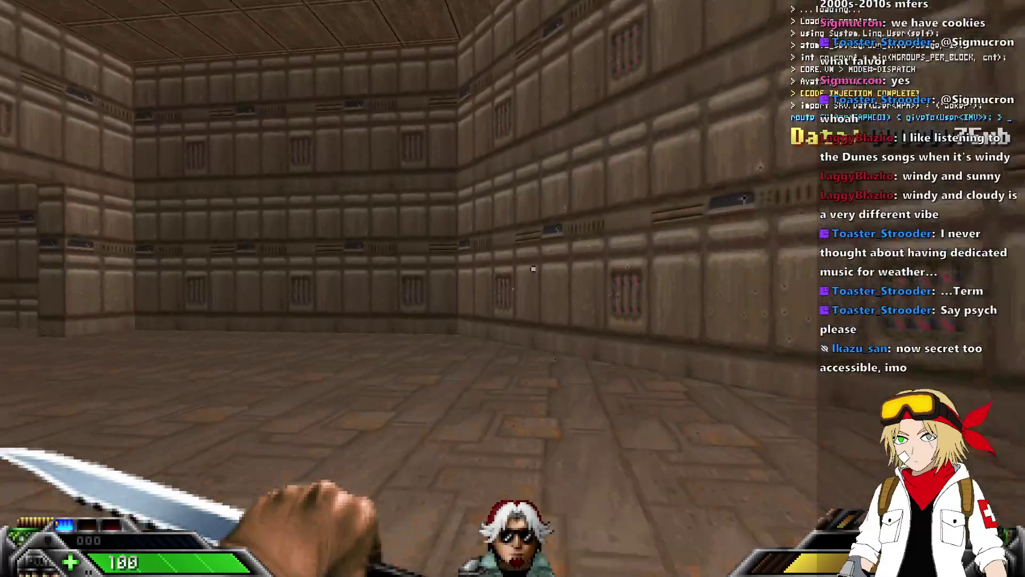
# Go down the corridor through the next grey door and slash the grey grid wall with the knife
pyautogui.press('Left')
pyautogui.press('Up')
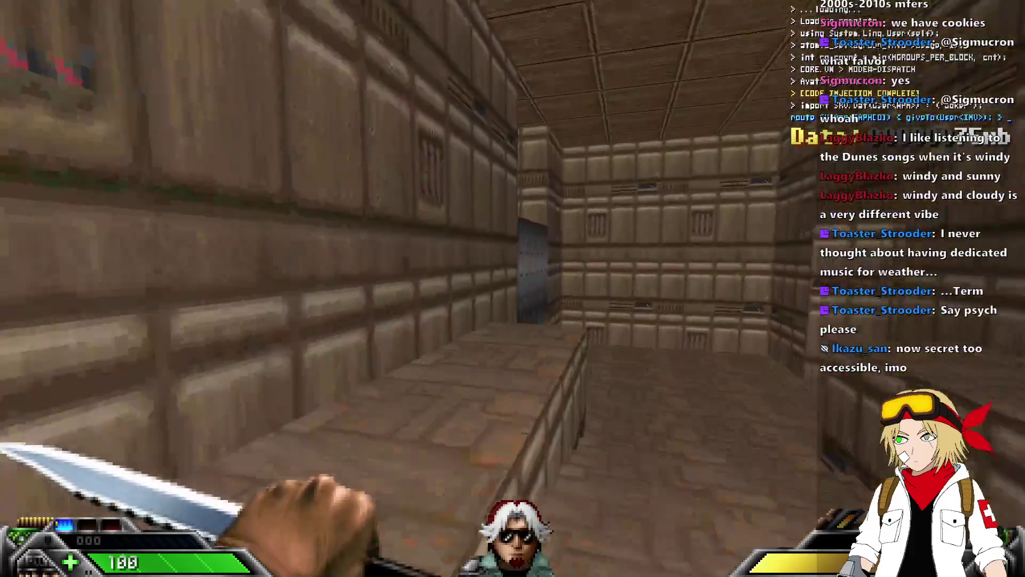
pyautogui.press('Up')
pyautogui.press('space')
pyautogui.press('Right')
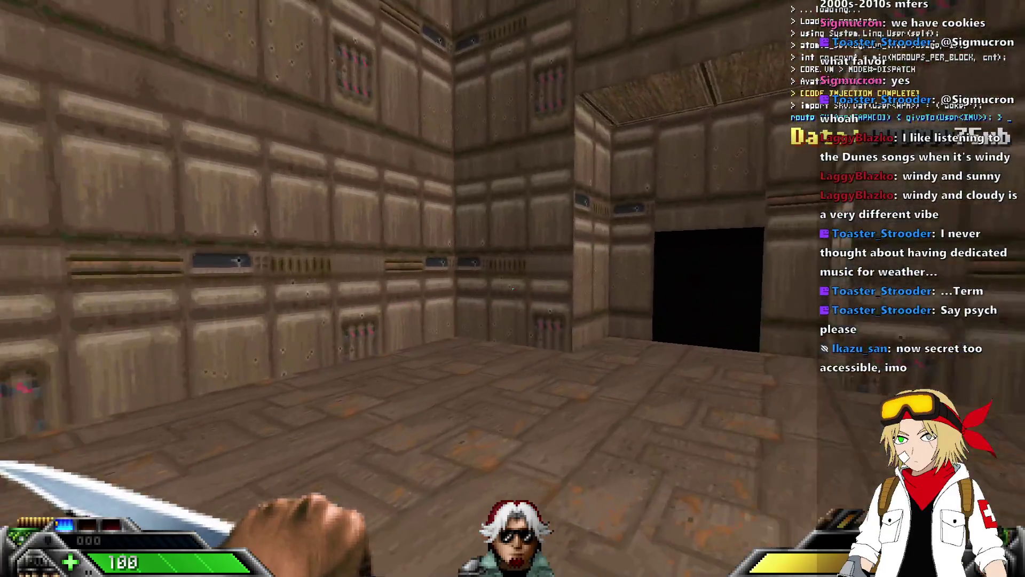
pyautogui.press('Left')
pyautogui.press('Up')
pyautogui.press('ctrl')
pyautogui.press('Left')
pyautogui.press('ctrl')
pyautogui.press('Right')
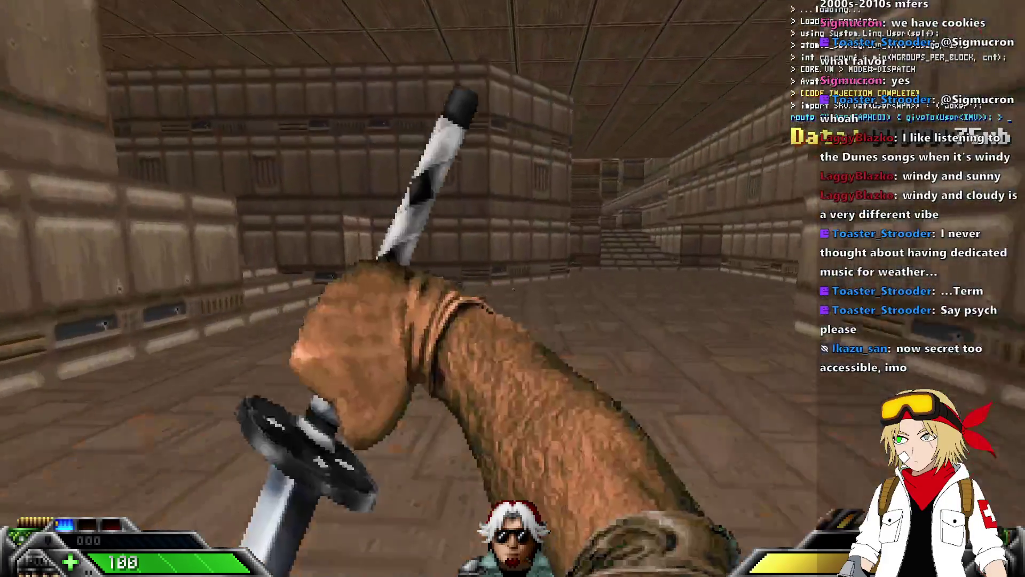
# Cross the courtyard into the grated room, swing the knife at the marked wall, and return
pyautogui.press('Up')
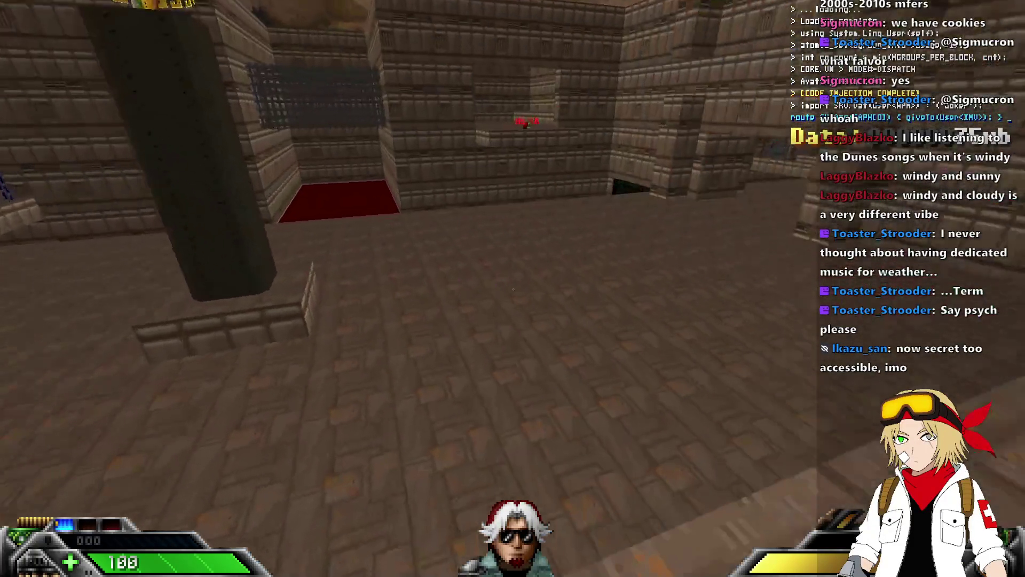
pyautogui.press('Up')
pyautogui.press('Left')
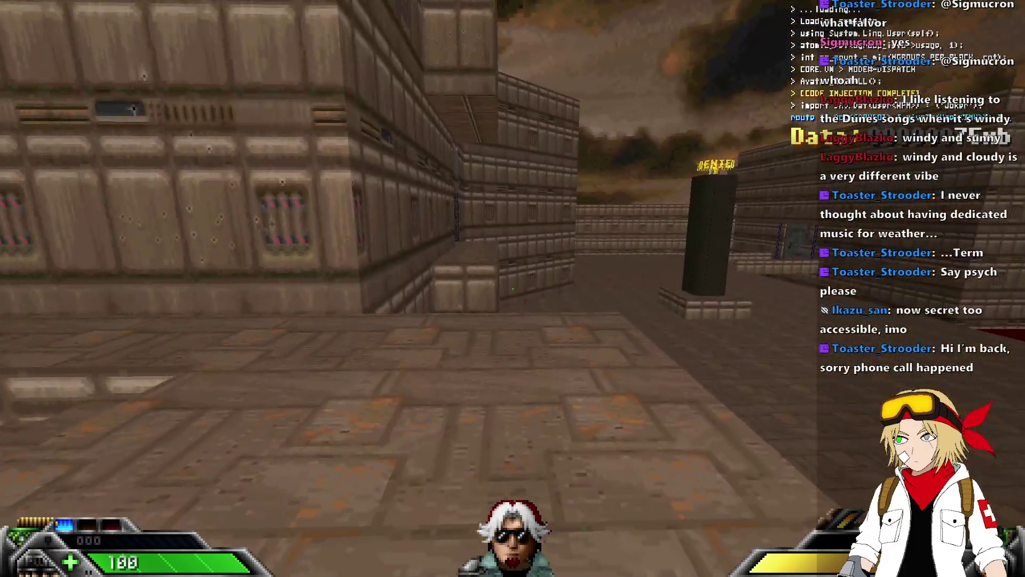
pyautogui.press('Up')
pyautogui.press('Left')
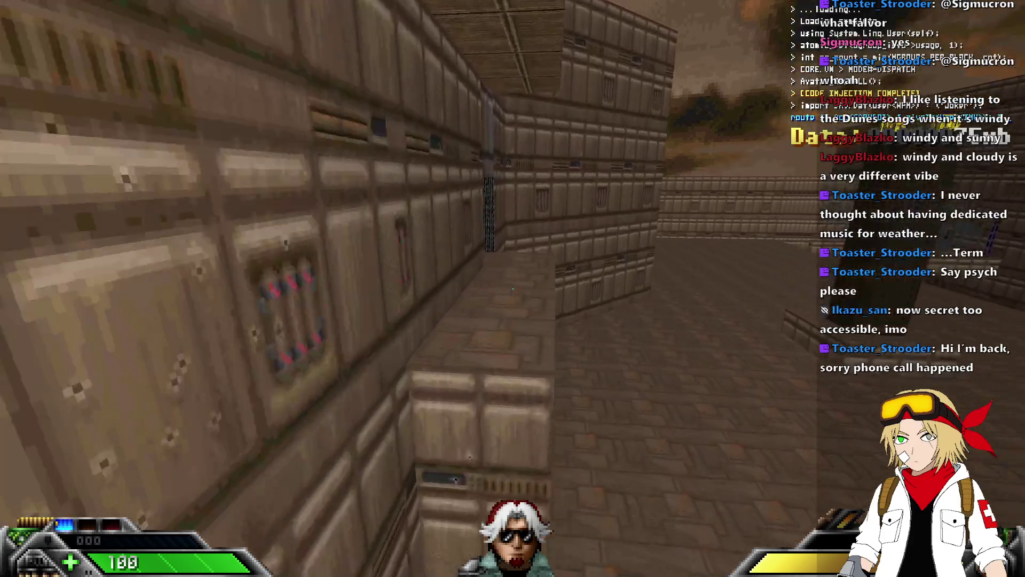
pyautogui.press('Up')
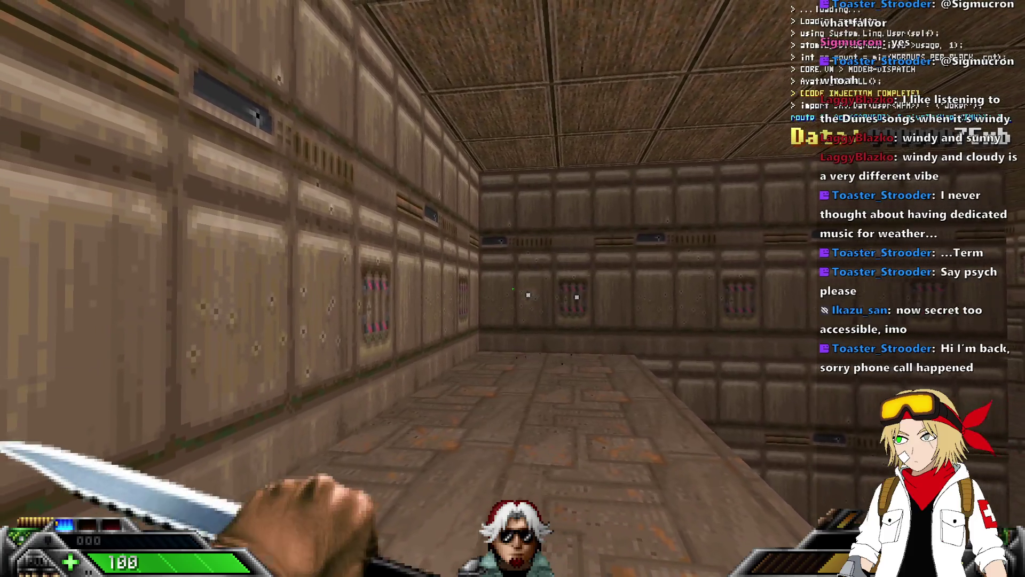
pyautogui.press('Up')
pyautogui.press('Right')
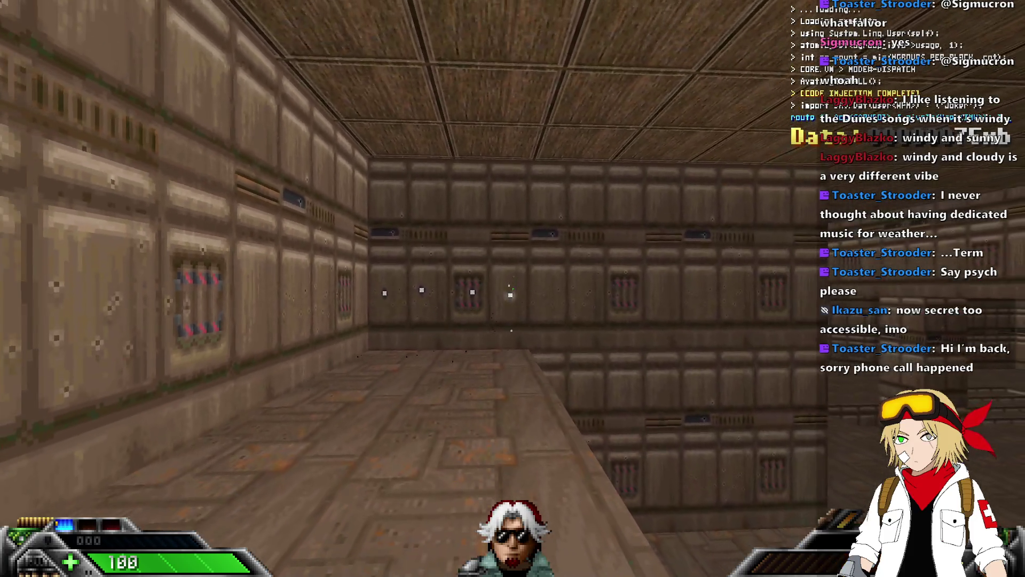
pyautogui.press('Up')
pyautogui.press('ctrl')
pyautogui.press('Right')
pyautogui.press('Up')
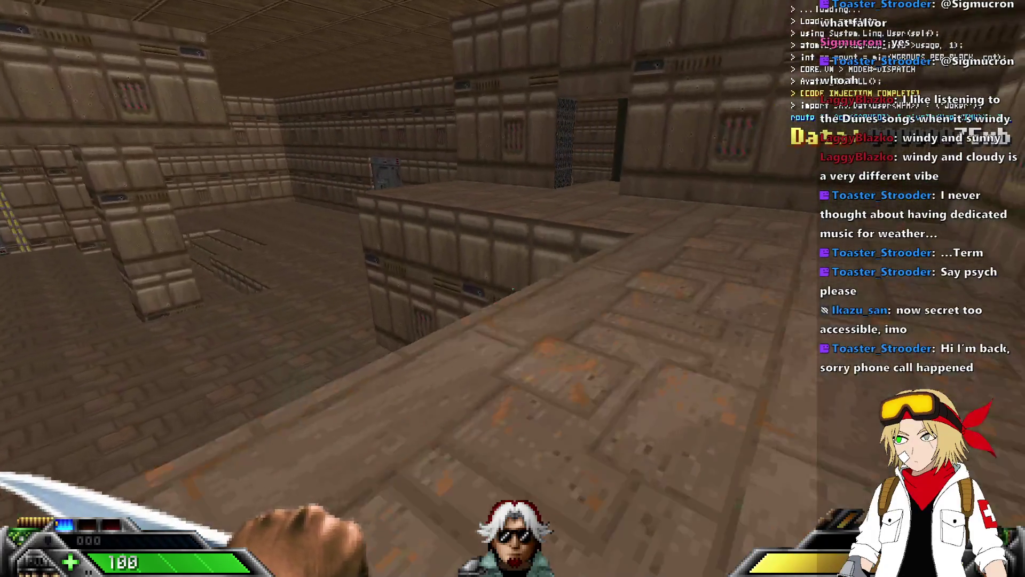
# Swing the knife near the pillar and look around the courtyard's red ramp, tan walls and ACCESS pillar
pyautogui.press('Left')
pyautogui.press('Up')
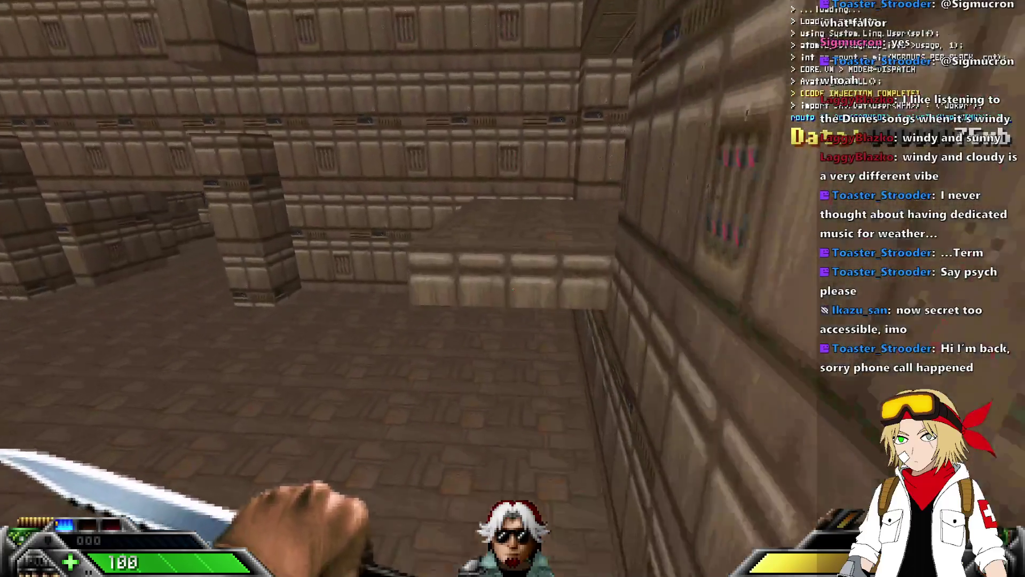
pyautogui.press('Right')
pyautogui.press('ctrl')
pyautogui.press('Left')
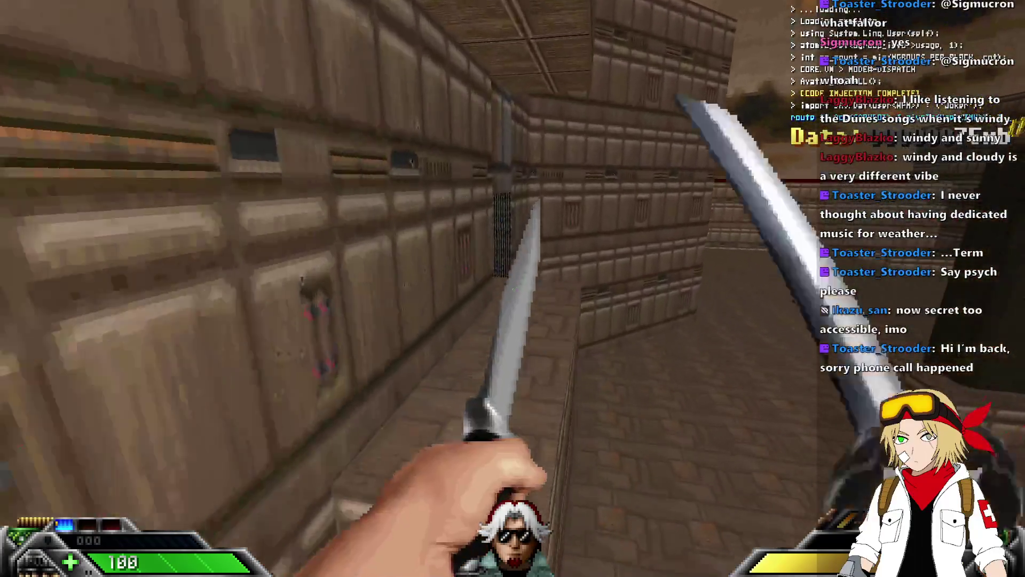
pyautogui.press('ctrl')
pyautogui.press('Left')
pyautogui.press('Right')
pyautogui.press('Left')
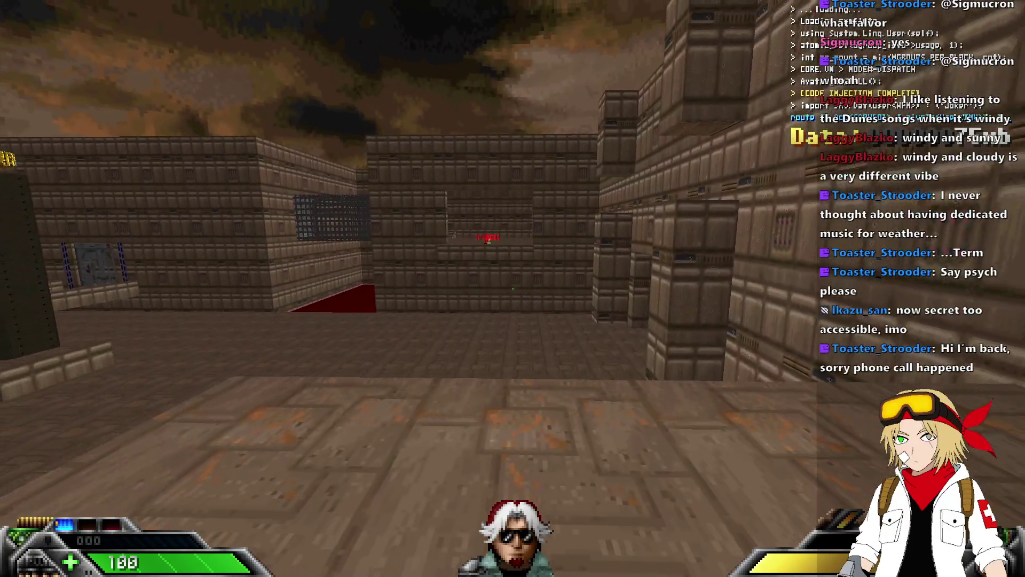
pyautogui.press('Right')
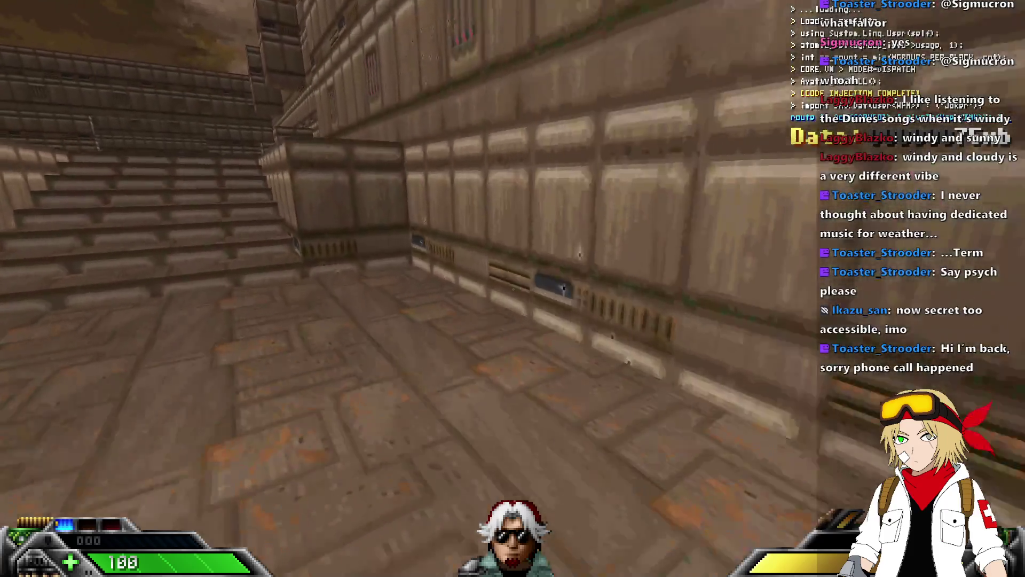
pyautogui.press('Left')
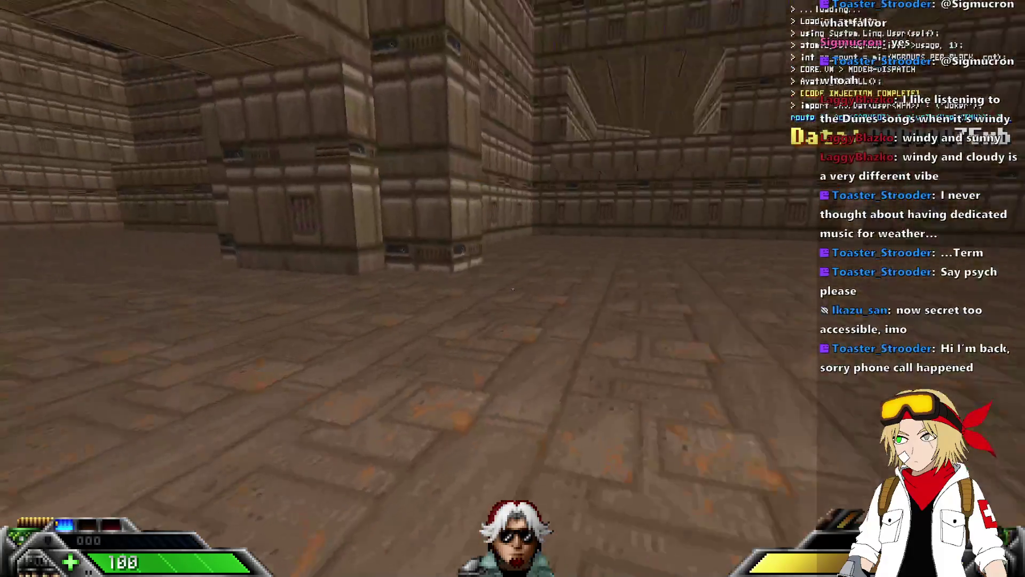
# Open the door, attack the grated wall with the knife, and climb the stairs to the courtyard
pyautogui.press('Right')
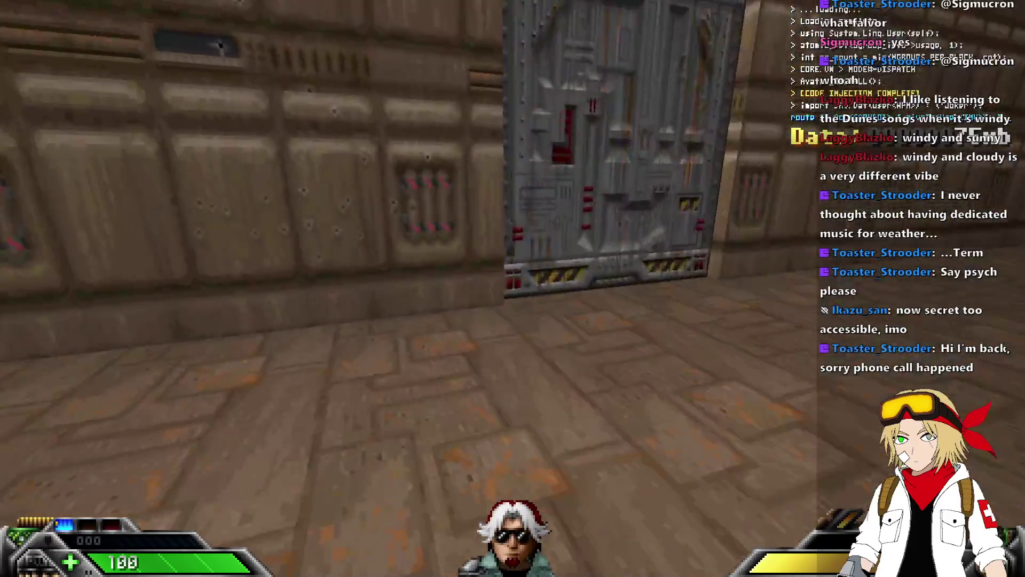
pyautogui.press('Up')
pyautogui.press('space')
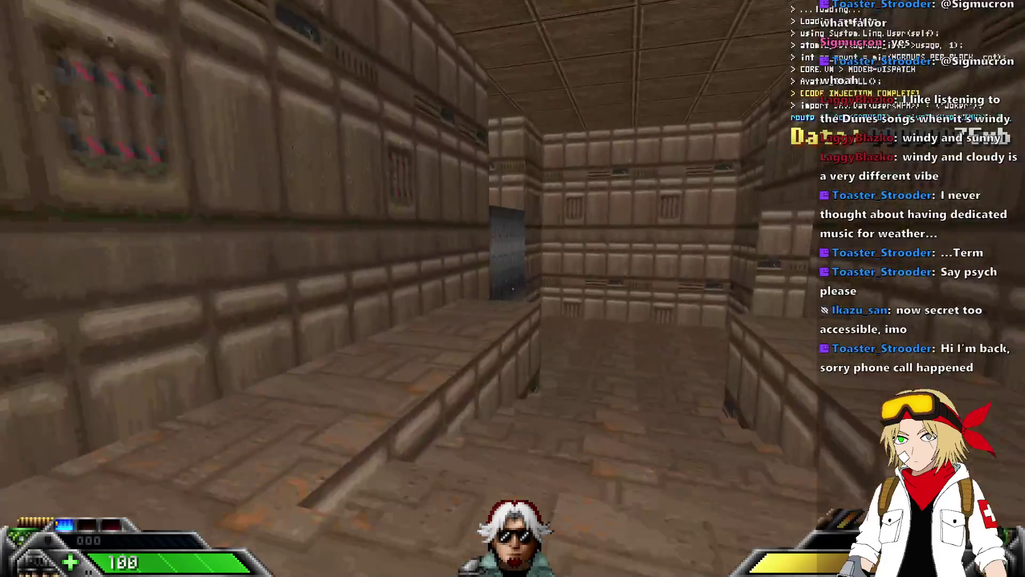
pyautogui.press('Up')
pyautogui.press('Left')
pyautogui.press('Up')
pyautogui.press('ctrl')
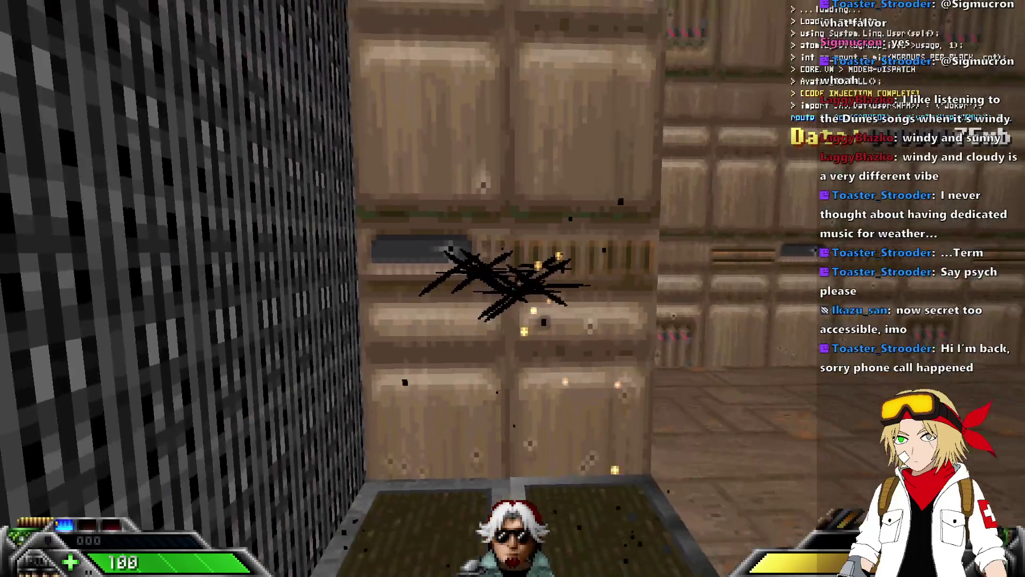
pyautogui.press('ctrl')
pyautogui.press('Right')
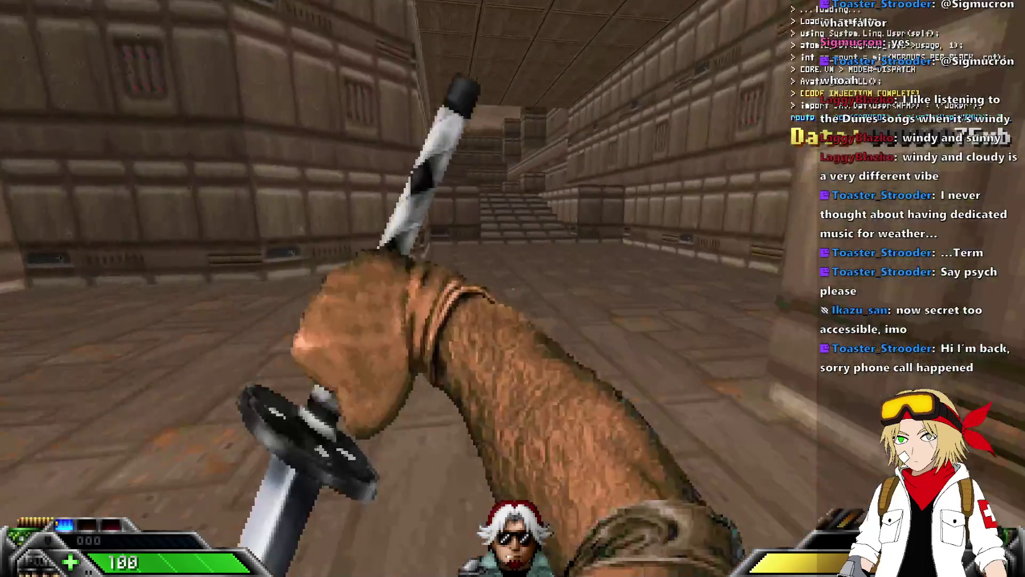
pyautogui.press('Up')
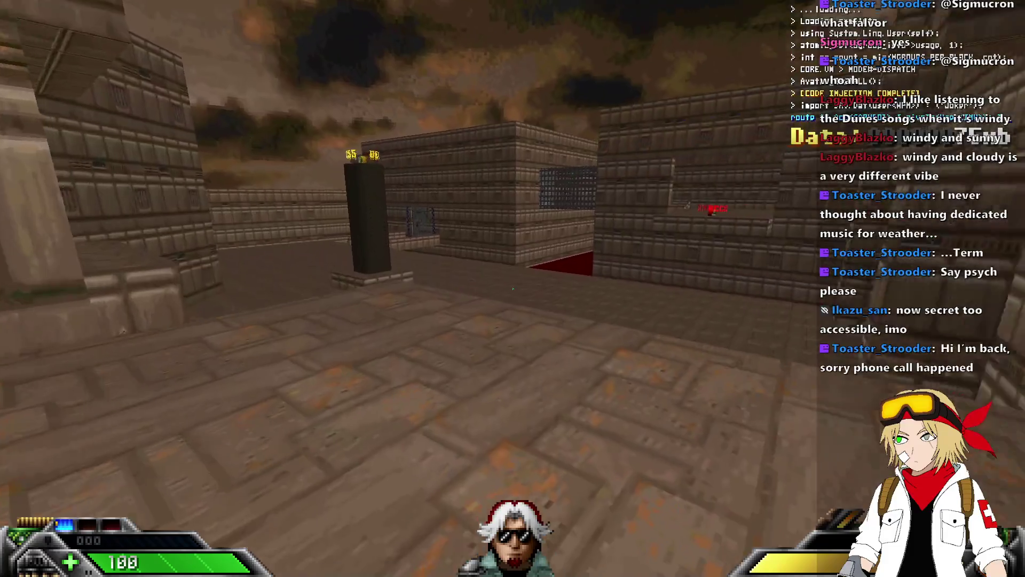
# Drop from the ledge into the red pit, walk along it, and exit toward the tower
pyautogui.press('Right')
pyautogui.press('Left')
pyautogui.press('Up')
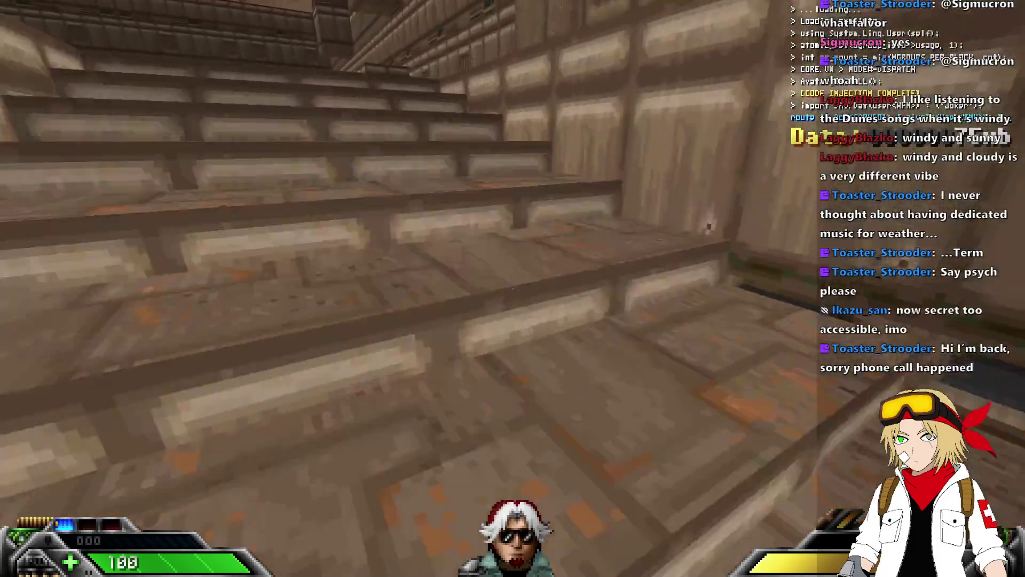
pyautogui.press('Up')
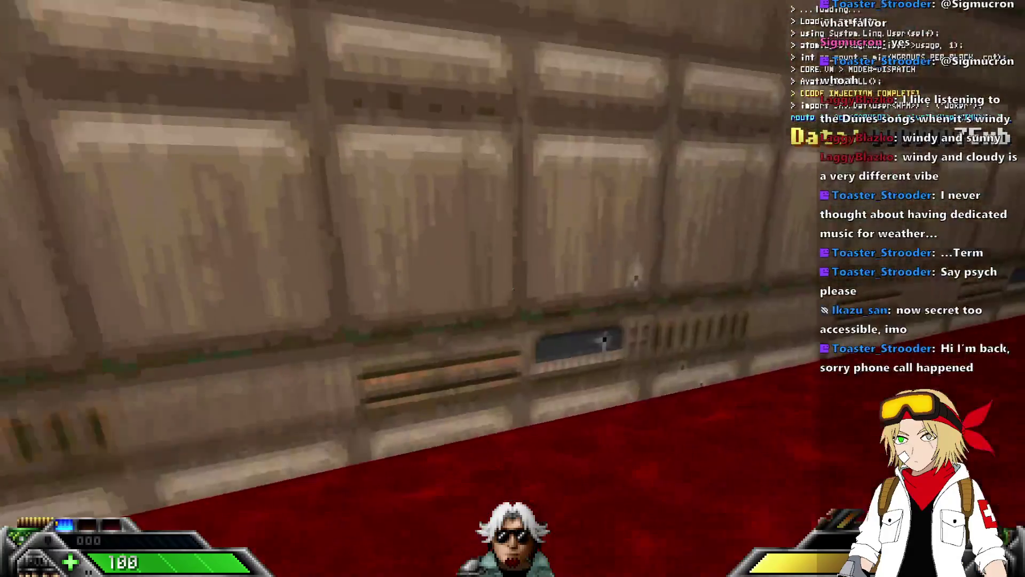
pyautogui.press('Right')
pyautogui.press('Up')
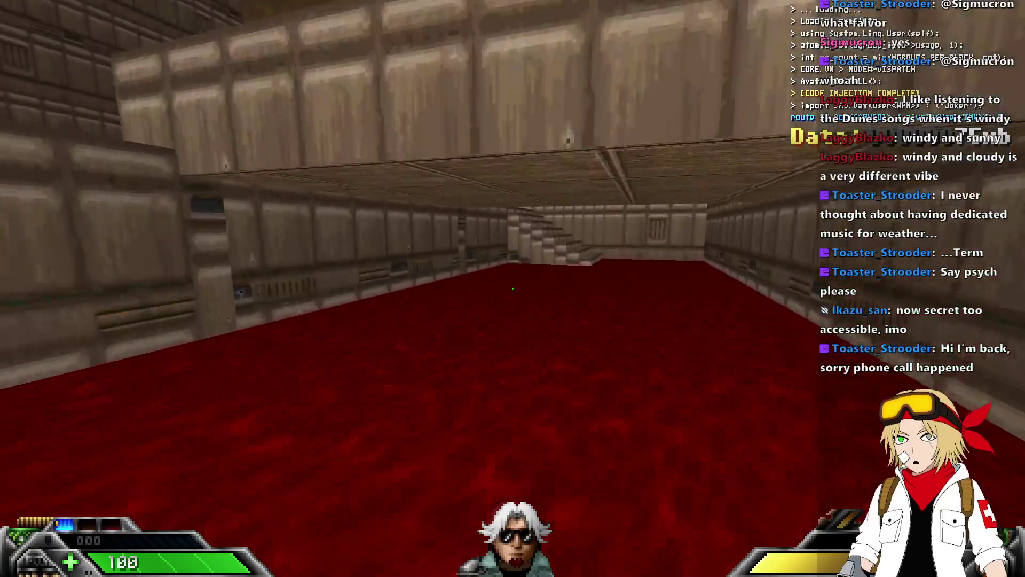
pyautogui.press('Left')
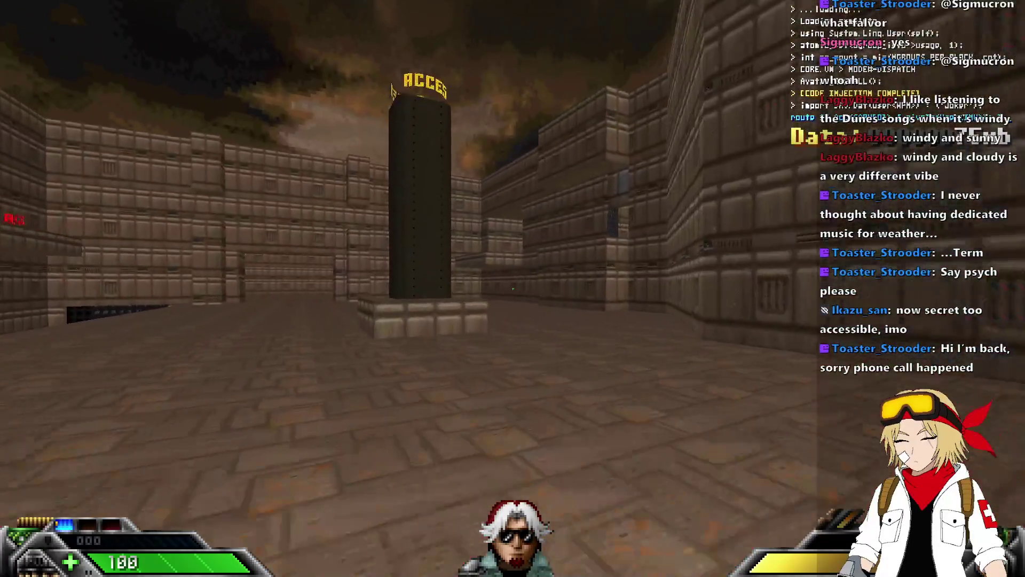
pyautogui.press('Up')
# Switch to the Blackjack weapon, then quit GZDoom back to the Ultimate Doom Builder editor
pyautogui.press('1')
pyautogui.press('Right')
pyautogui.hotkey('alt', 'F4')
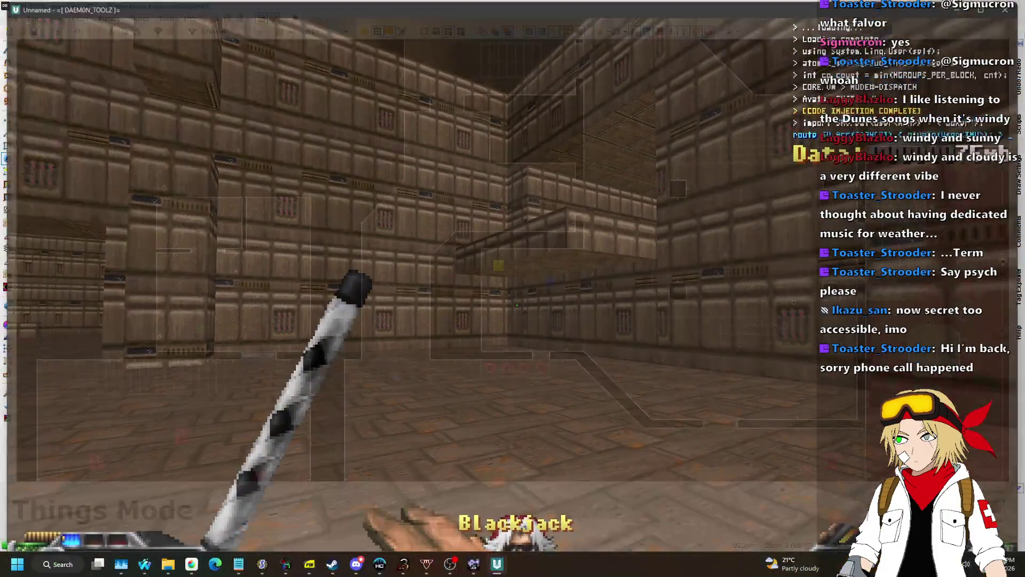
pyautogui.scroll(-3, 610, 297)
# Zoom the 2D map in around the row of four monster pillars
pyautogui.scroll(3, 610, 297)
pyautogui.scroll(3, 450, 283)
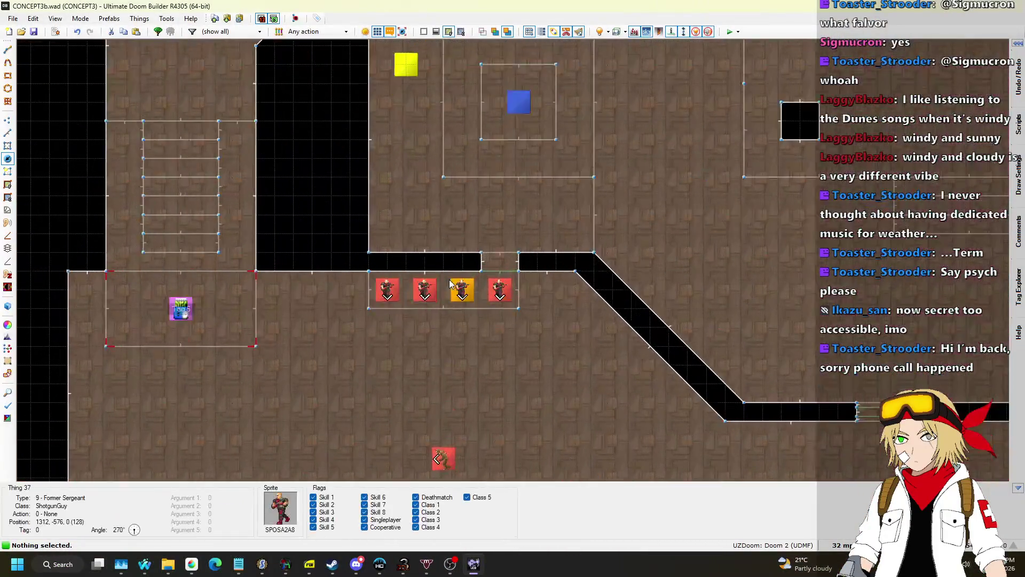
pyautogui.scroll(-4, 454, 278)
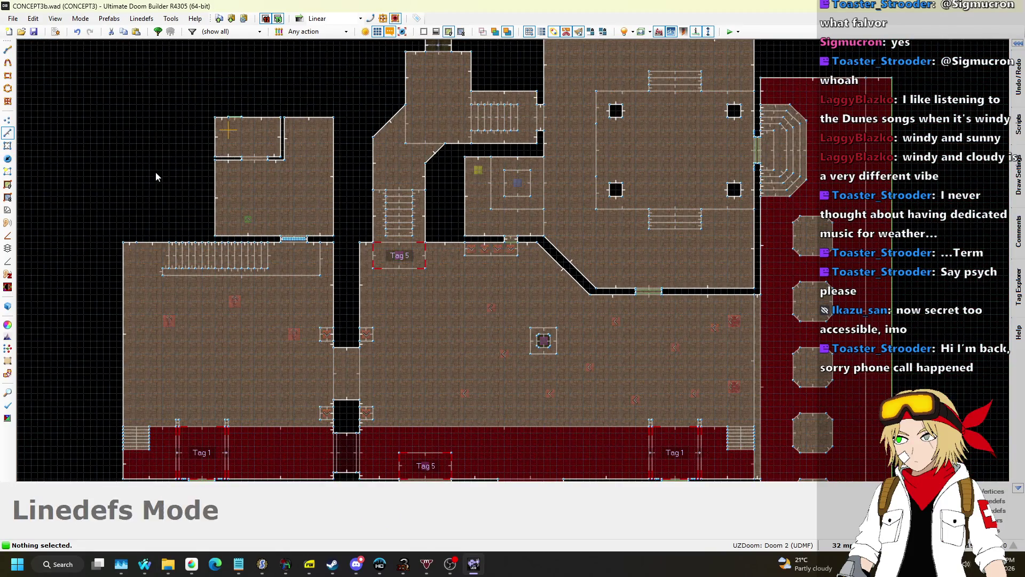
pyautogui.scroll(5, 511, 242)
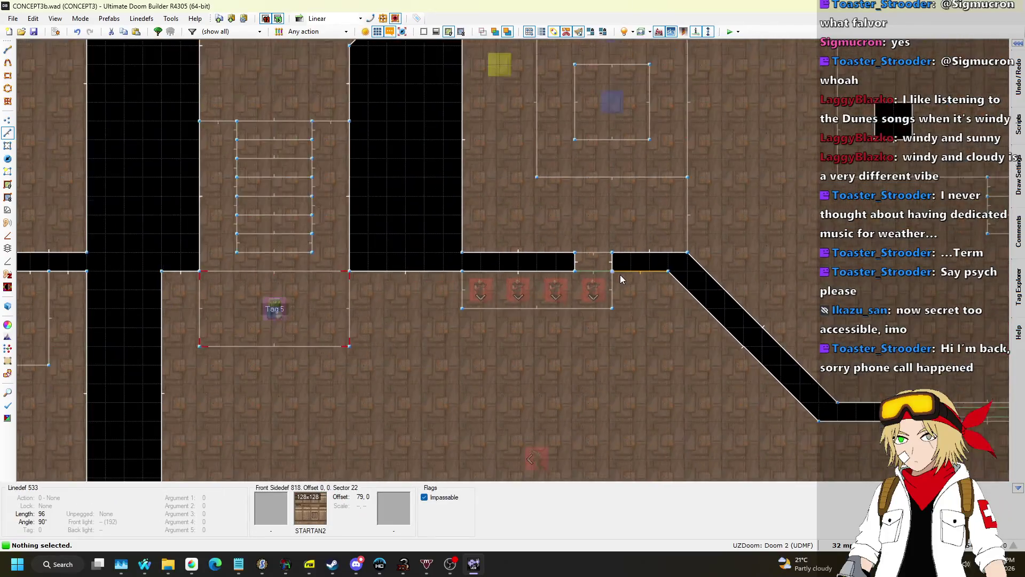
pyautogui.scroll(3, 483, 287)
pyautogui.scroll(-5, 495, 284)
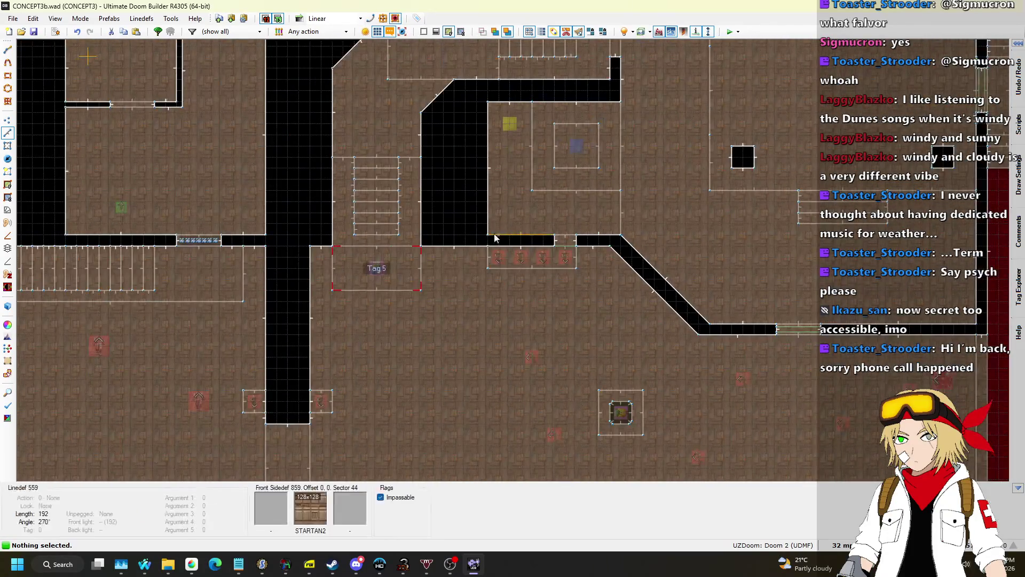
pyautogui.scroll(3, 447, 275)
pyautogui.scroll(1, 504, 170)
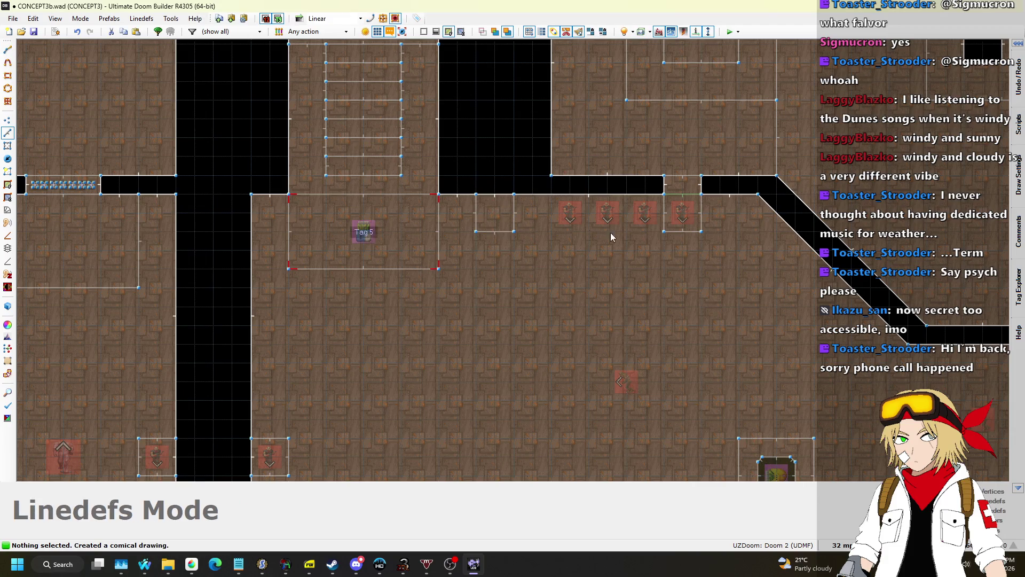
# In Visual Mode, lower the monster pillar's top floor to 192
pyautogui.press('w')
pyautogui.press('s')
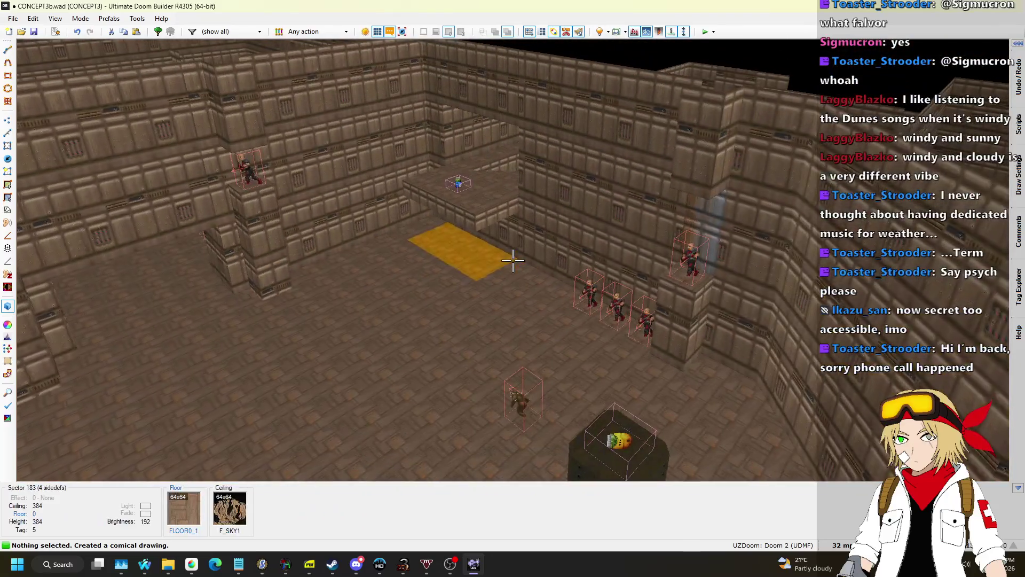
pyautogui.press('w')
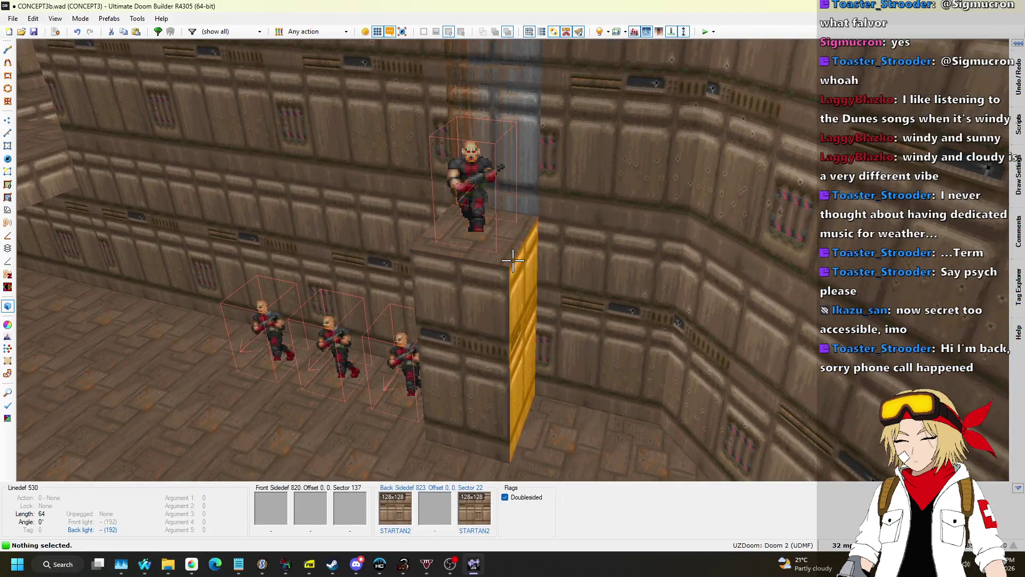
pyautogui.click(512, 260)
pyautogui.scroll(-2, 512, 260)
pyautogui.press('s')
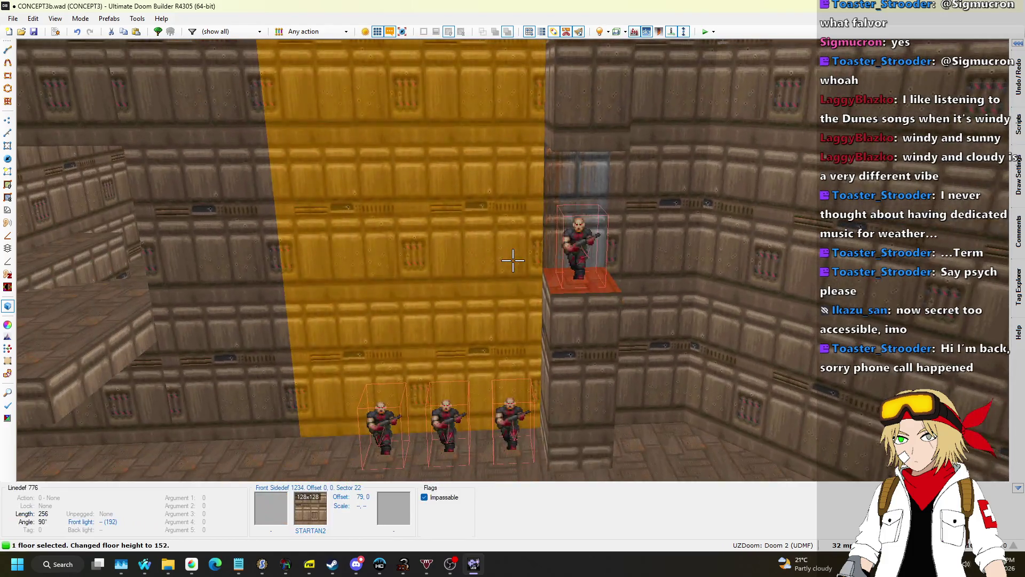
pyautogui.scroll(1, 512, 260)
pyautogui.press('s')
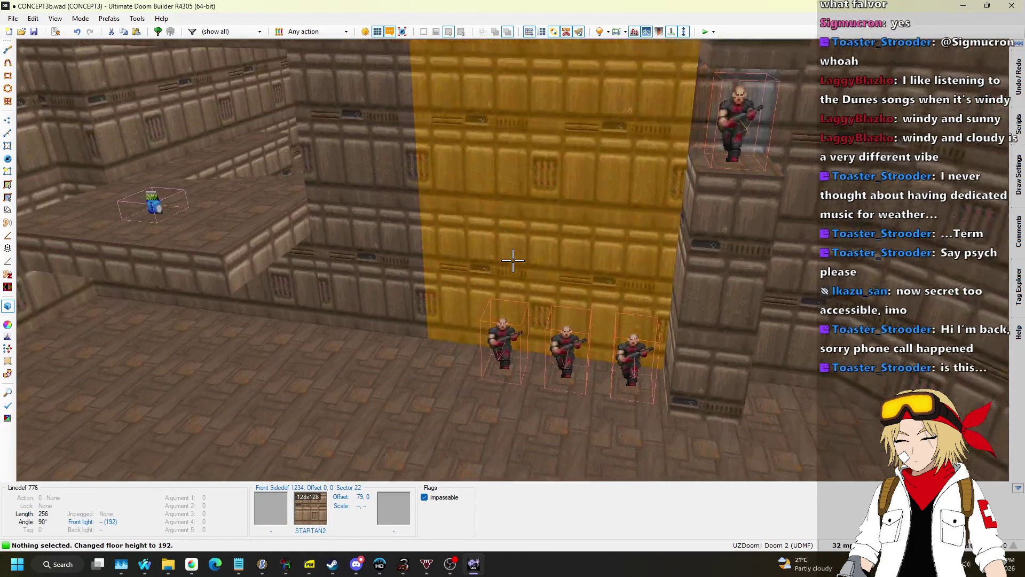
pyautogui.scroll(-20, 513, 260)
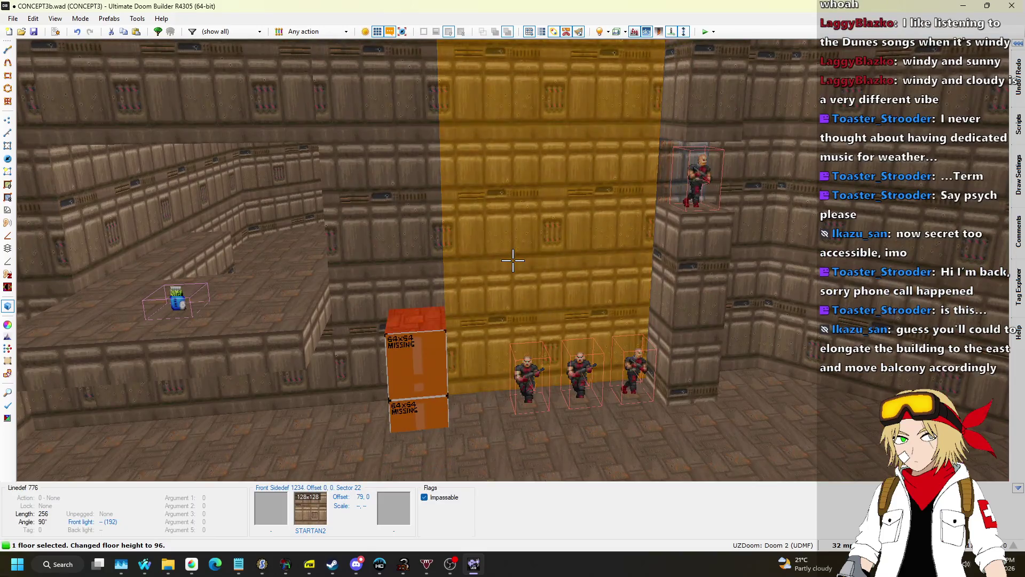
# Copy the CEIL1_1 flat and STARTAN2 texture, then select the column's missing-texture sides
pyautogui.press('w')
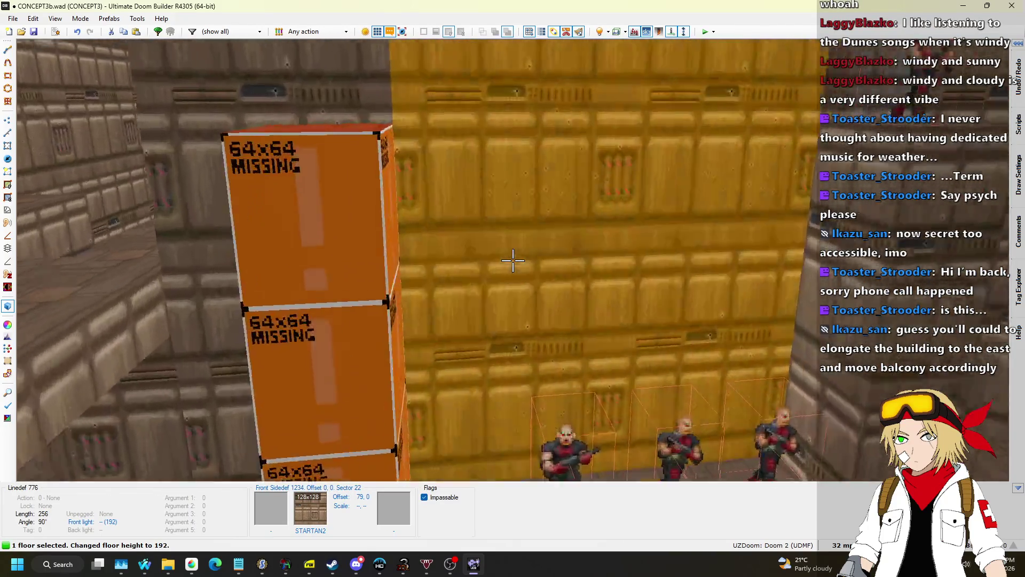
pyautogui.press('c')
pyautogui.press('s')
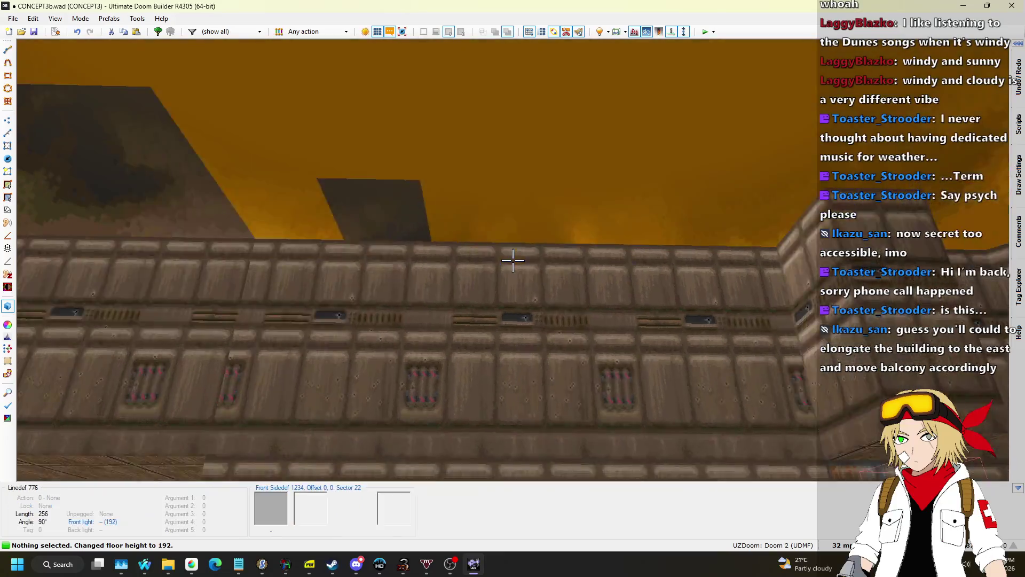
pyautogui.press('w')
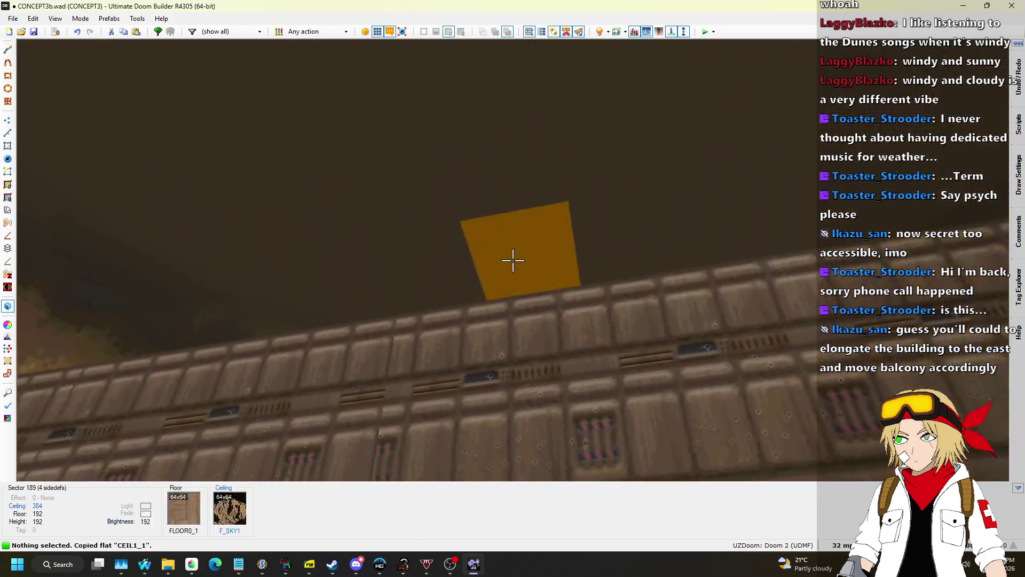
pyautogui.hotkey('ctrl', 'c')
pyautogui.click(512, 260)
pyautogui.scroll(-6, 513, 260)
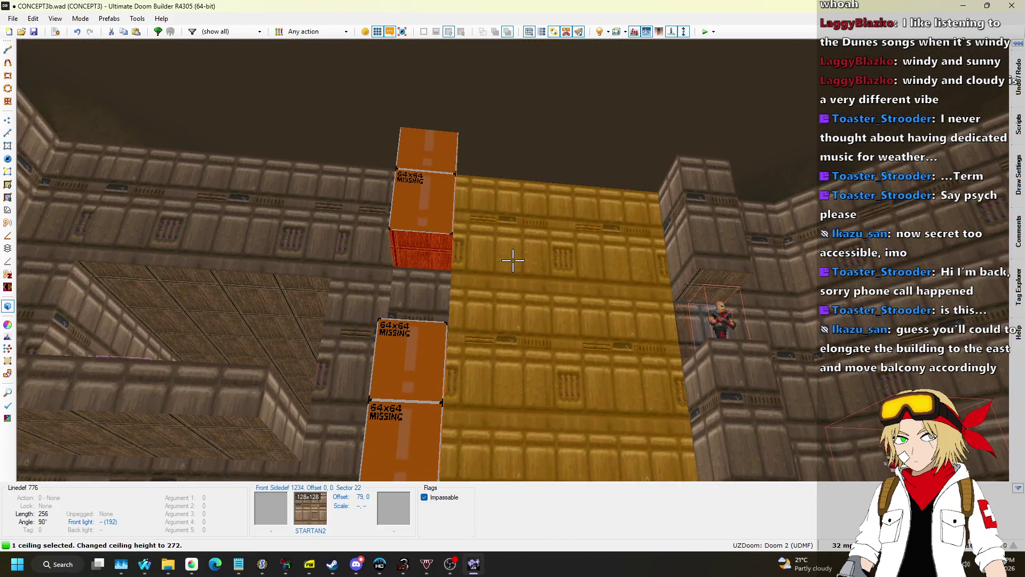
pyautogui.hotkey('ctrl', 'c')
pyautogui.press('s')
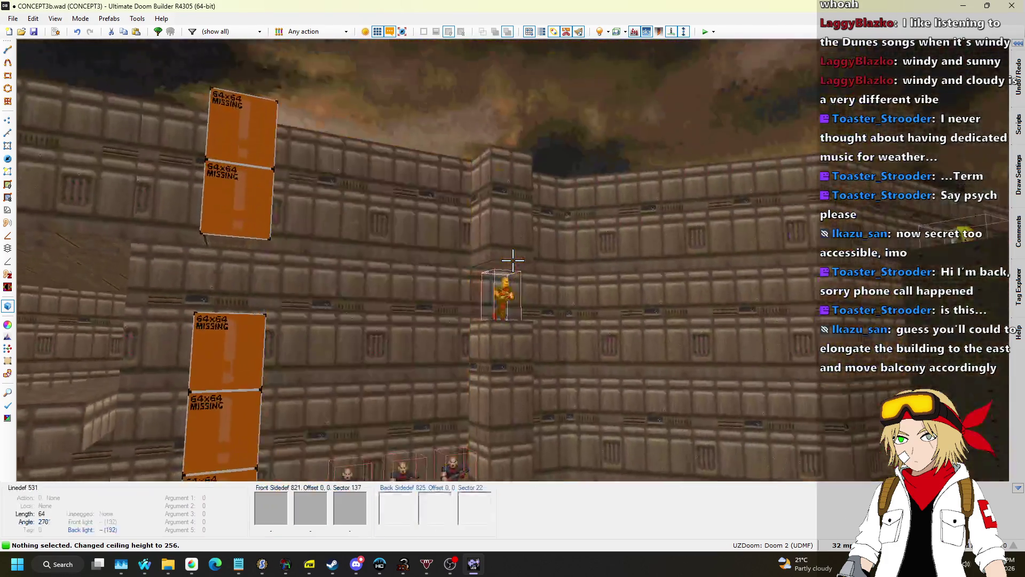
pyautogui.keyDown('shift'); pyautogui.click(512, 260); pyautogui.keyUp('shift')
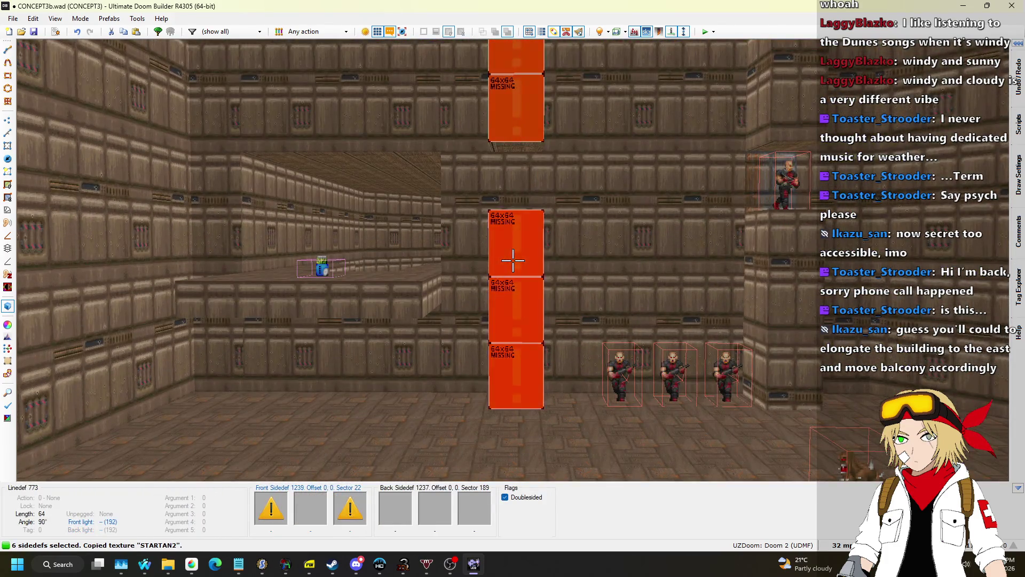
# Paste STARTAN2 onto the column's missing sides and return to the 2D map
pyautogui.press('w')
pyautogui.press('q')
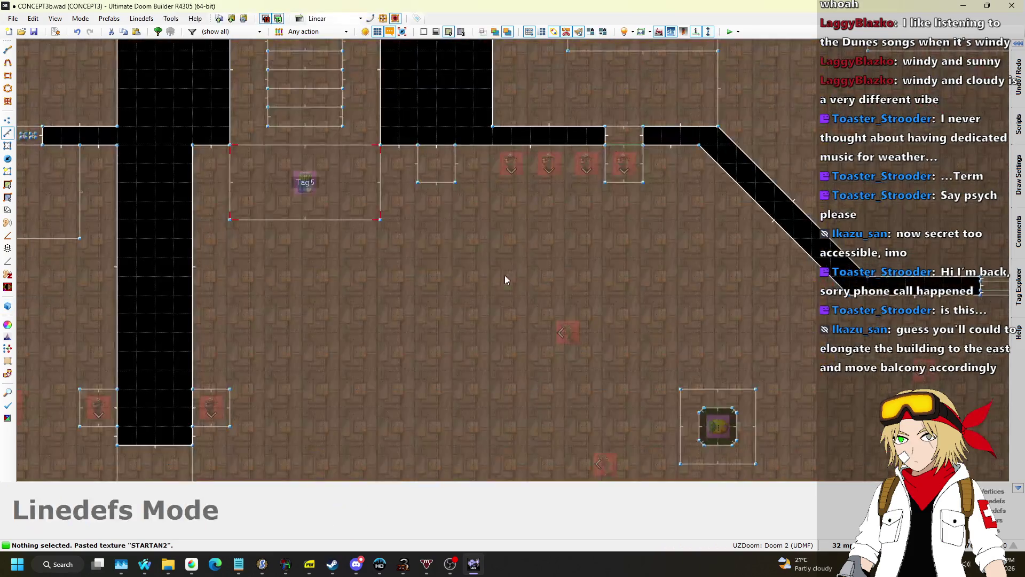
pyautogui.scroll(4, 502, 243)
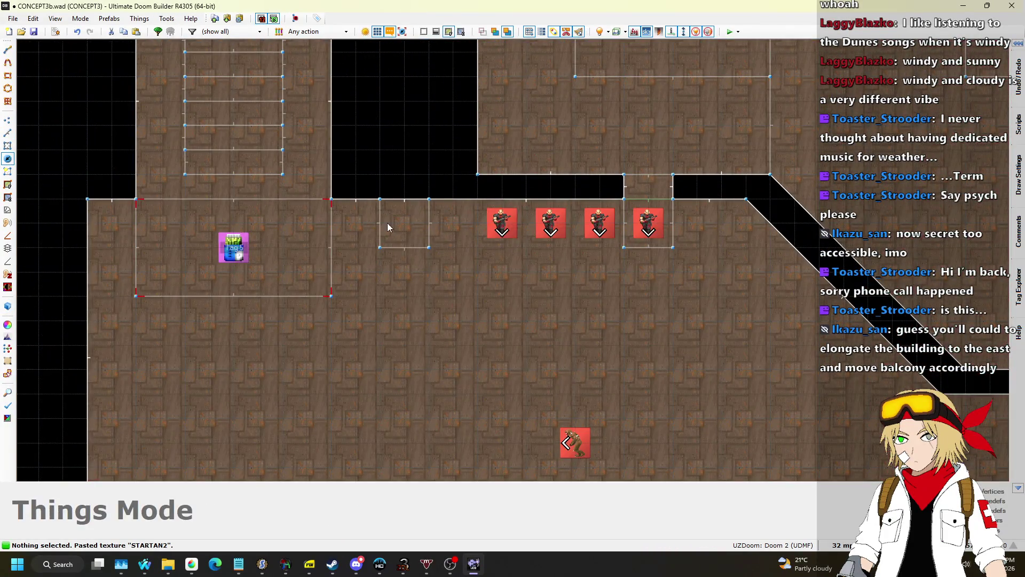
pyautogui.scroll(2, 662, 239)
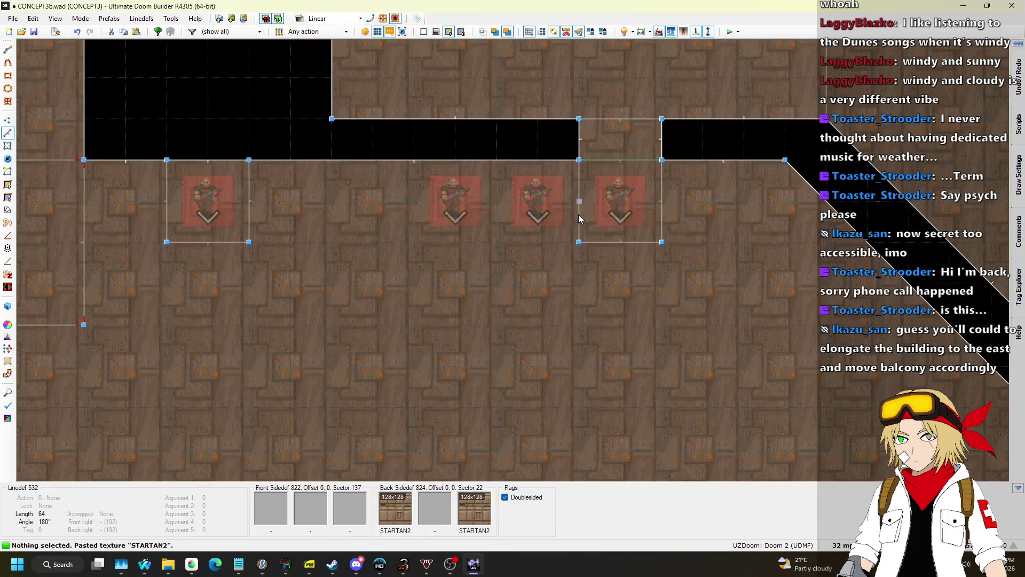
# Flip the three selected pillar linedefs and check them in 3D
pyautogui.press('f')
pyautogui.press('l')
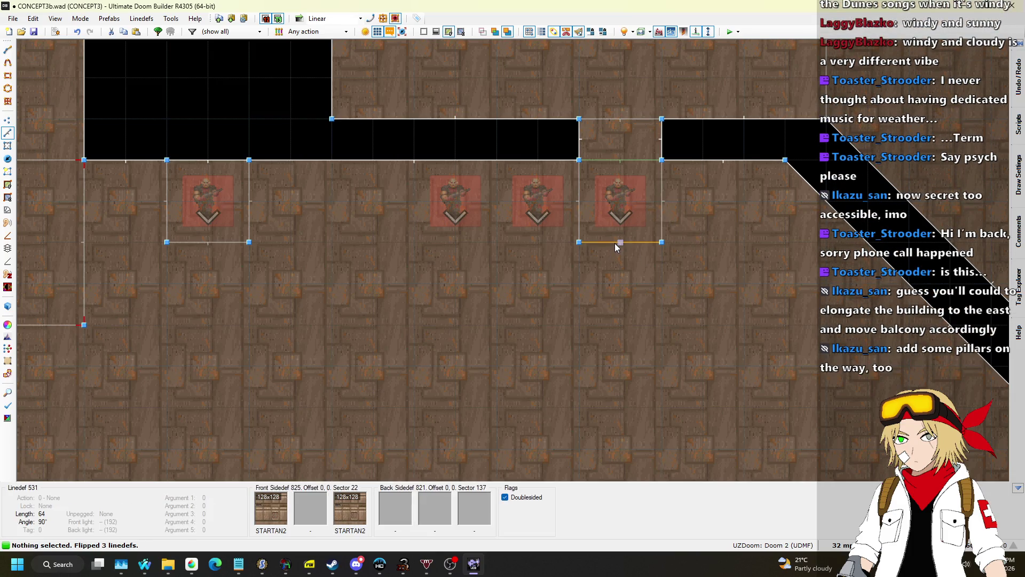
pyautogui.press('w')
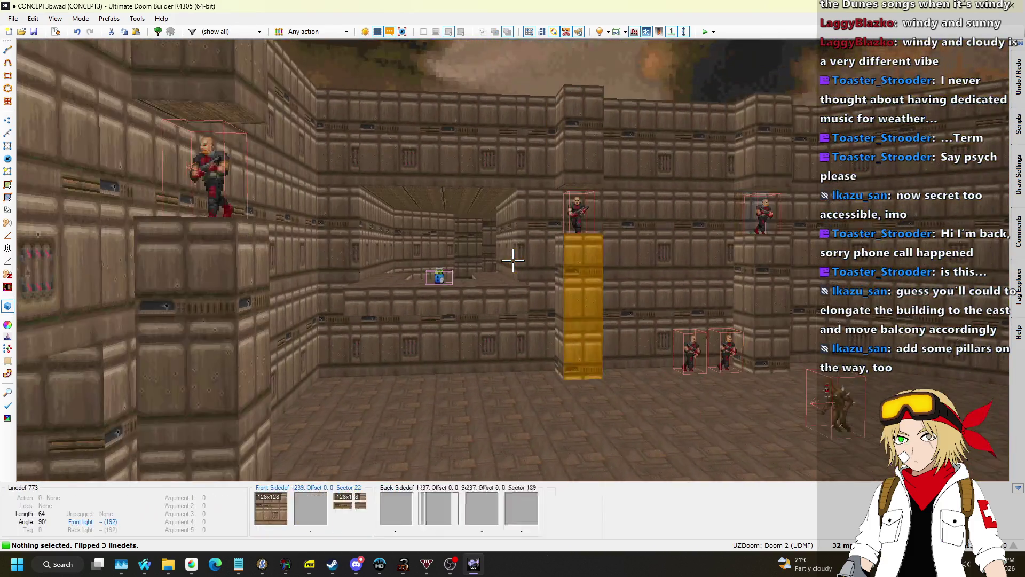
pyautogui.press('w')
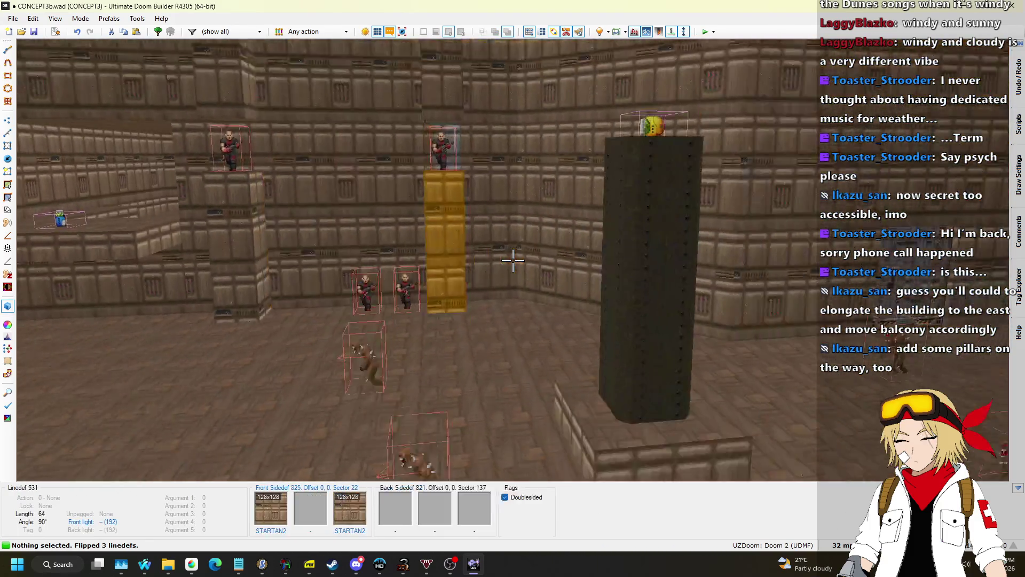
pyautogui.press('q')
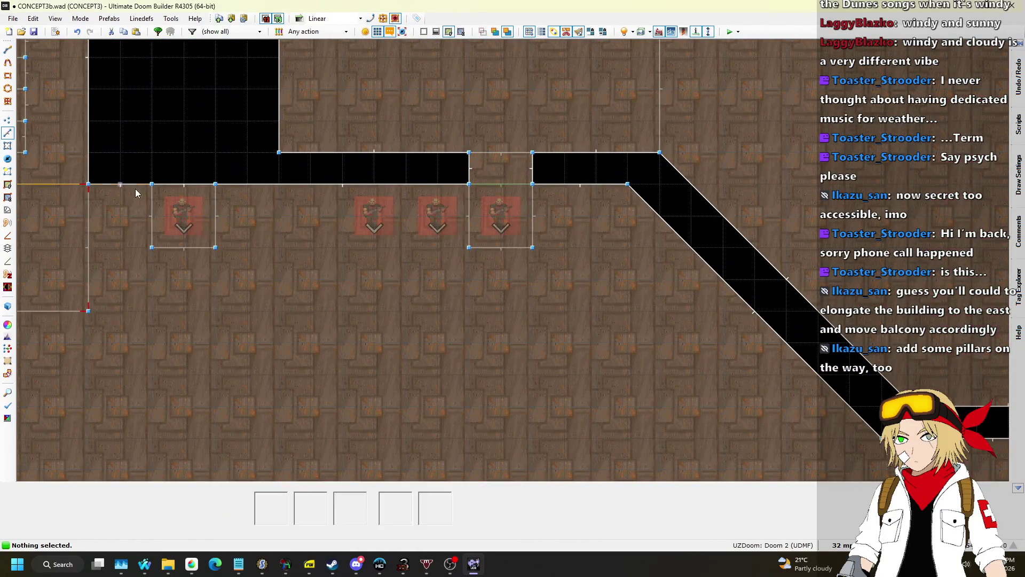
pyautogui.rightClick(470, 210)
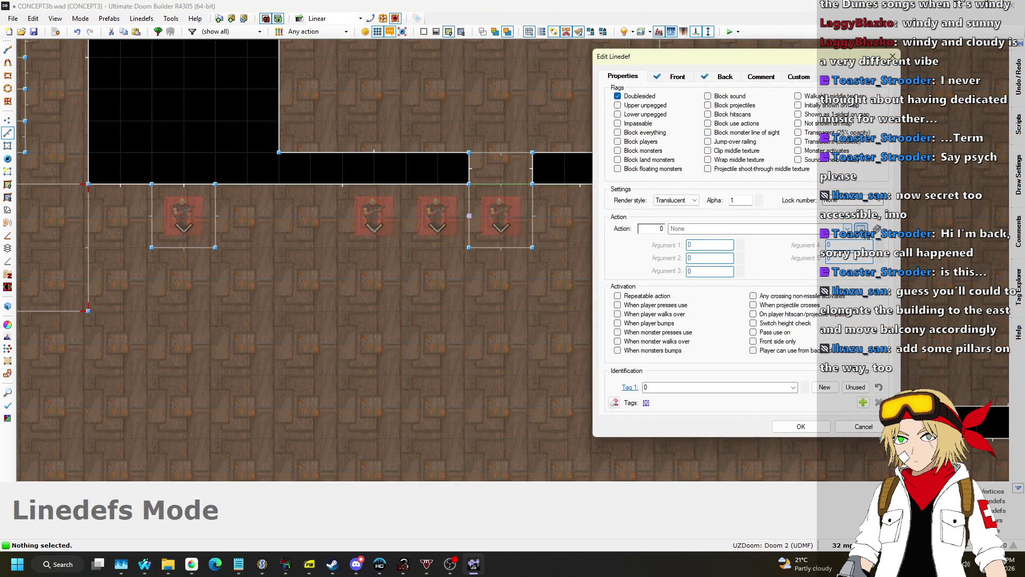
pyautogui.click(861, 229)
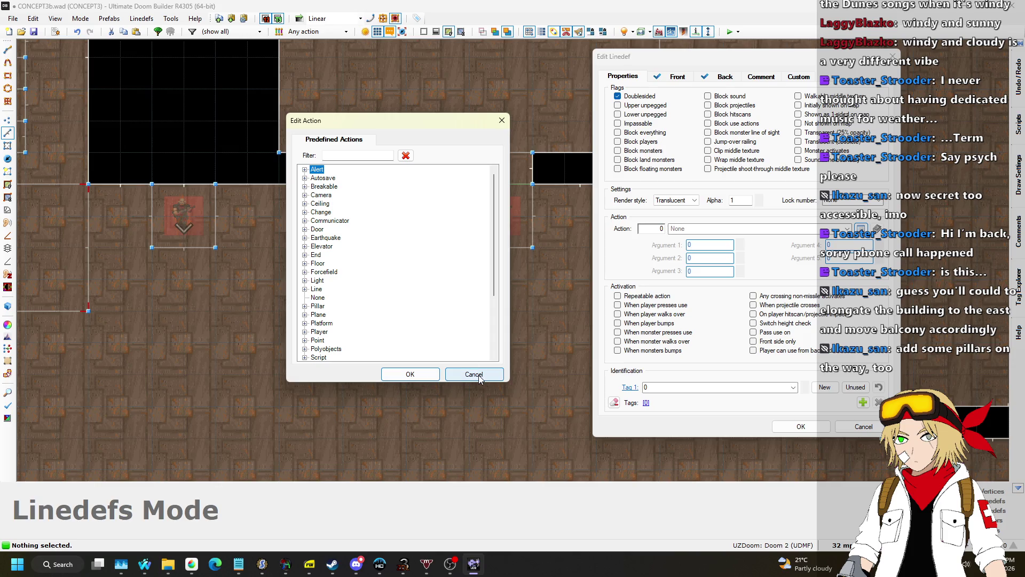
pyautogui.click(479, 378)
pyautogui.press('Escape')
pyautogui.scroll(1, 421, 232)
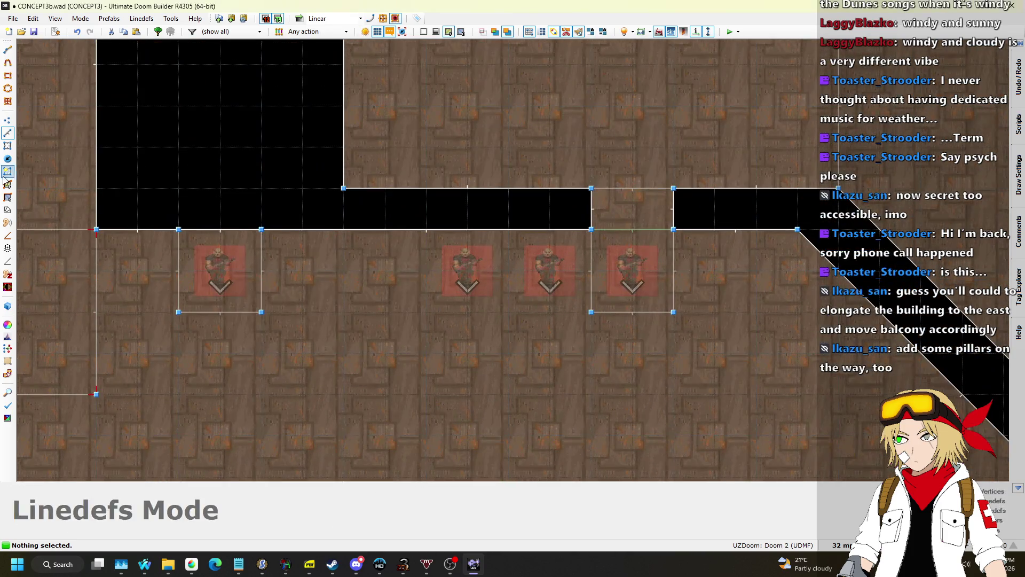
pyautogui.click(7, 146)
pyautogui.rightClick(645, 284)
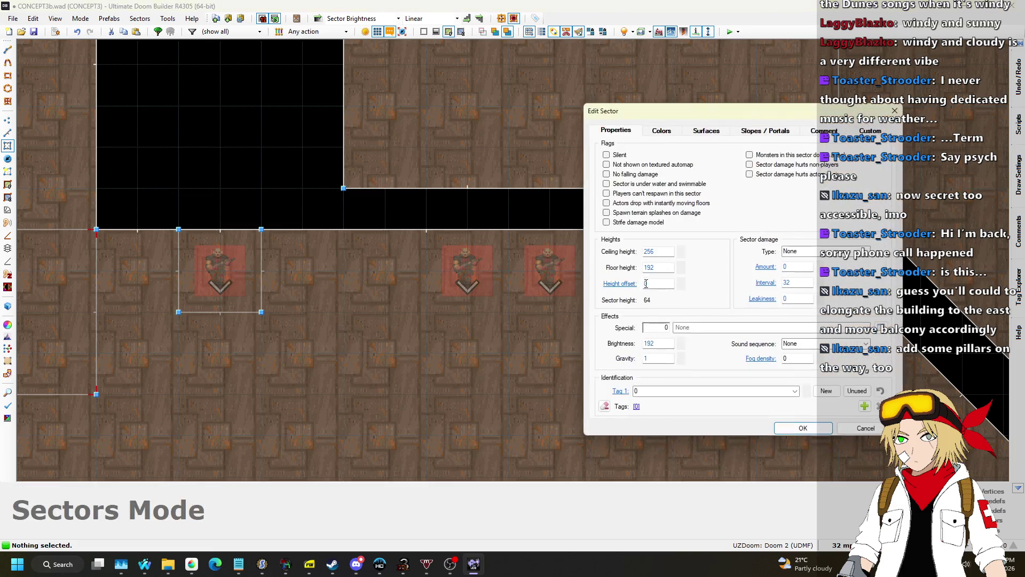
pyautogui.click(810, 428)
pyautogui.scroll(2, 689, 293)
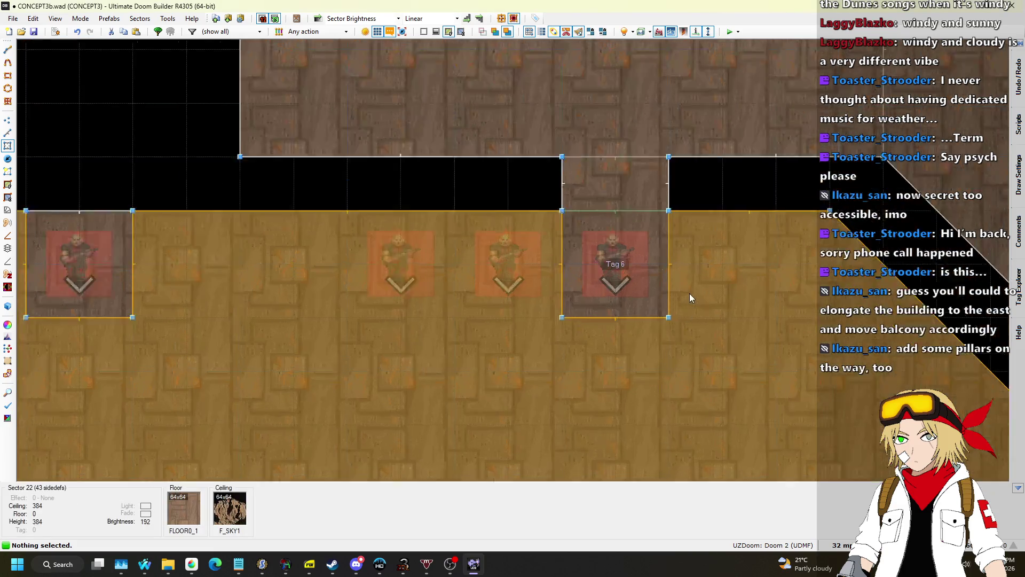
pyautogui.click(8, 133)
pyautogui.scroll(-5, 496, 193)
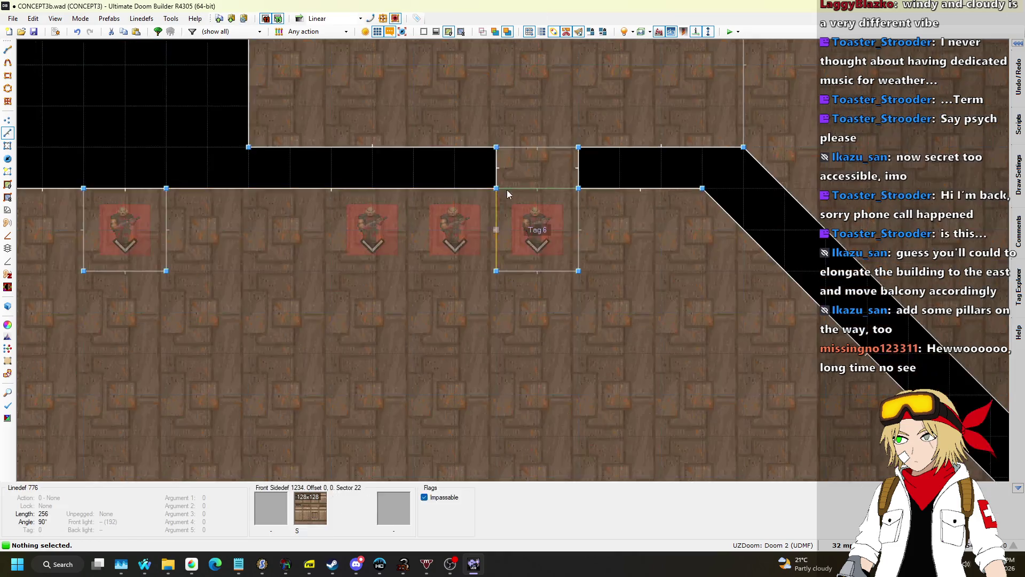
# Set the grid size to 1 map unit from the status bar
pyautogui.scroll(5, 502, 200)
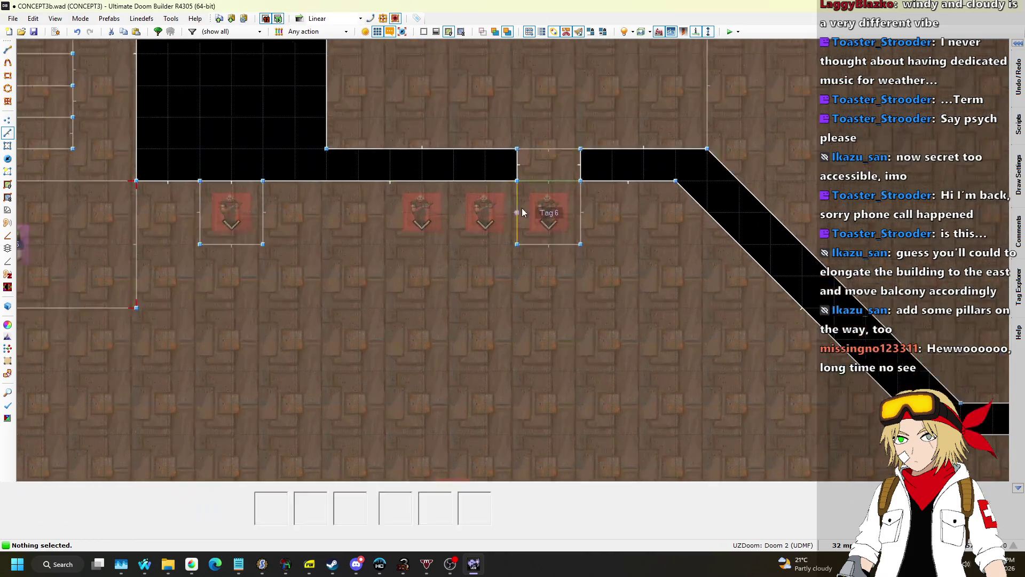
pyautogui.scroll(-3, 673, 214)
pyautogui.scroll(6, 598, 190)
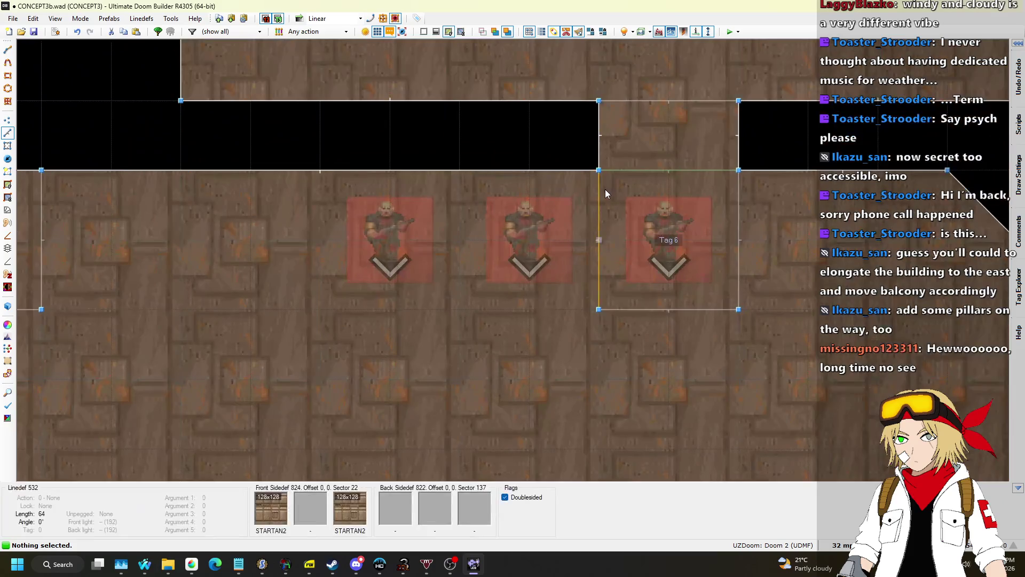
pyautogui.click(842, 545)
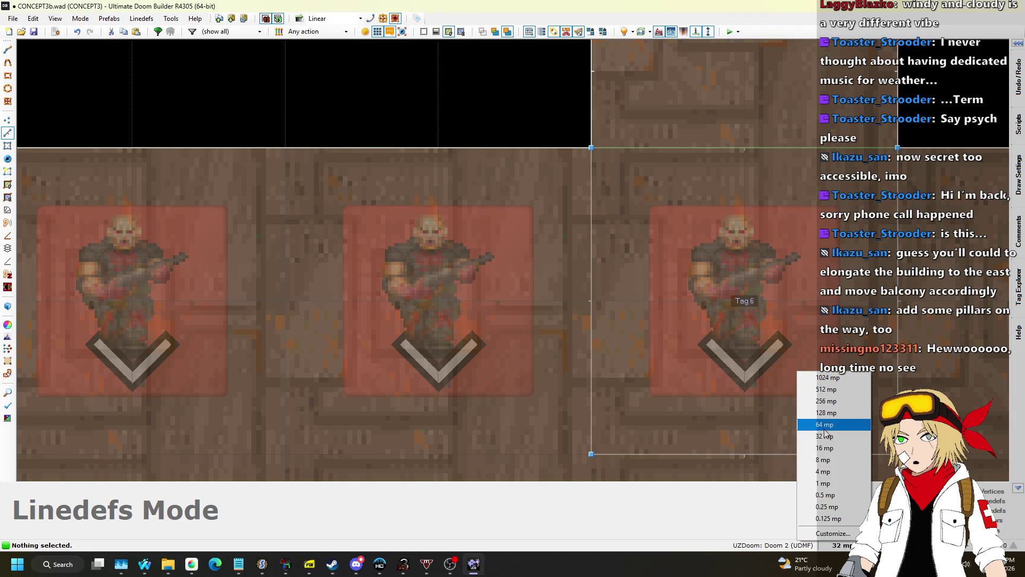
pyautogui.click(826, 459)
pyautogui.scroll(1, 643, 225)
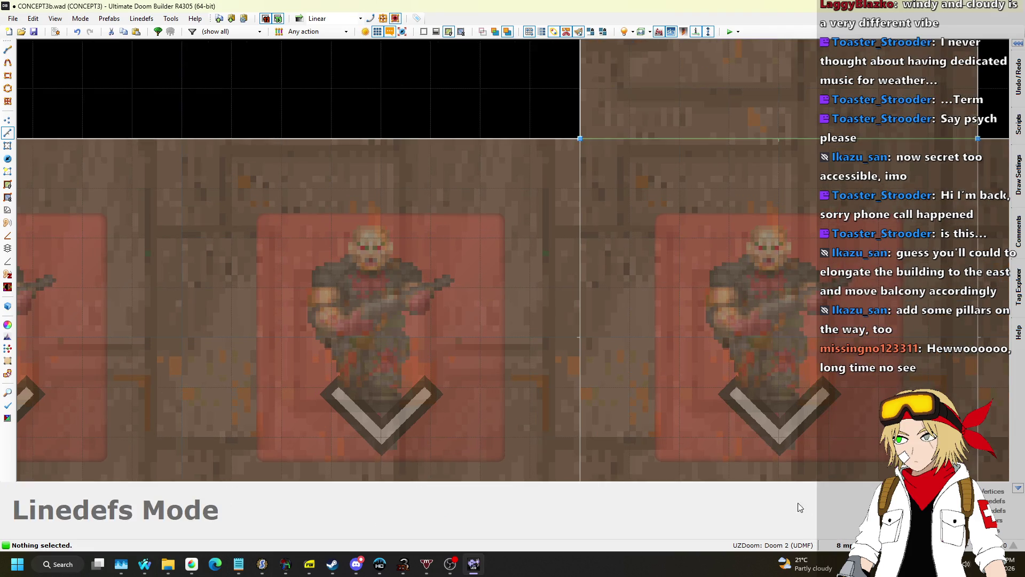
pyautogui.click(843, 544)
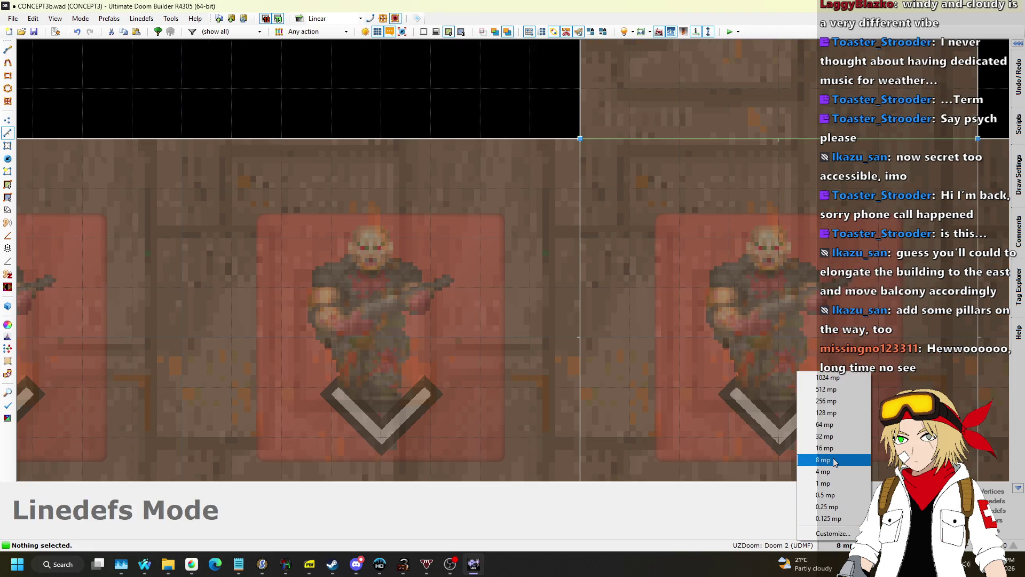
pyautogui.click(509, 123)
pyautogui.scroll(-3, 555, 199)
pyautogui.scroll(5, 610, 244)
pyautogui.press('l')
pyautogui.click(843, 545)
pyautogui.click(827, 472)
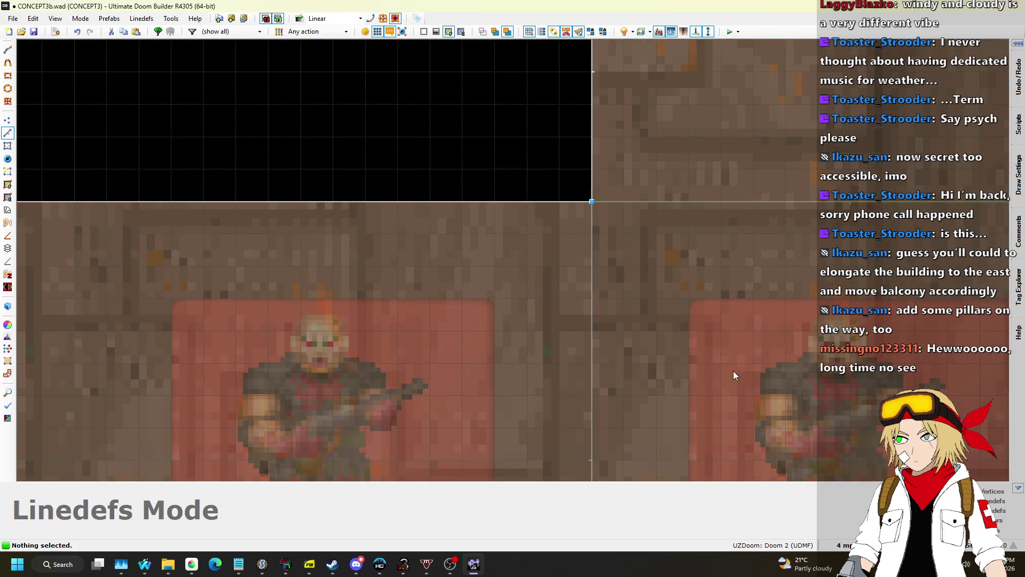
pyautogui.scroll(5, 536, 210)
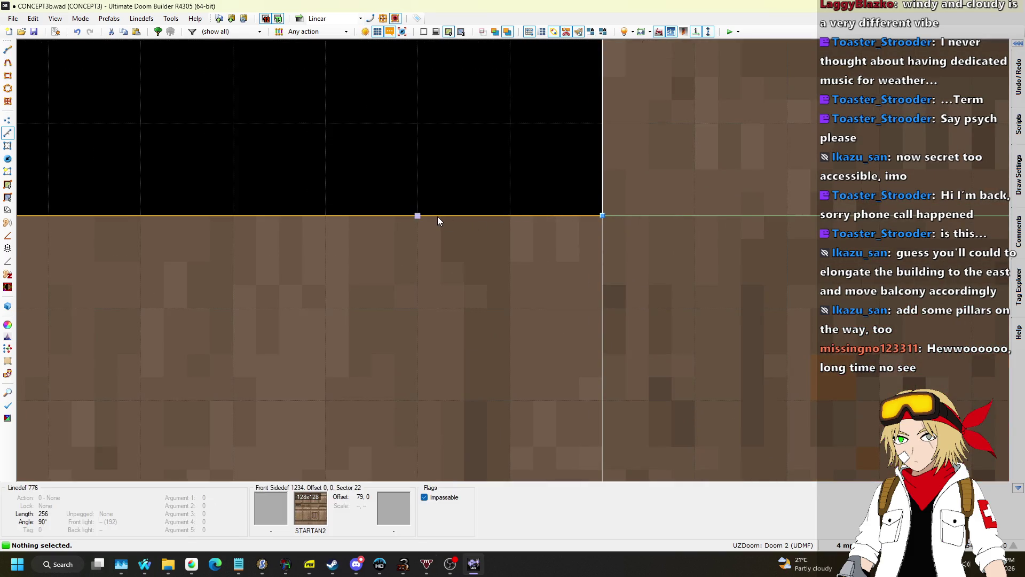
pyautogui.click(844, 545)
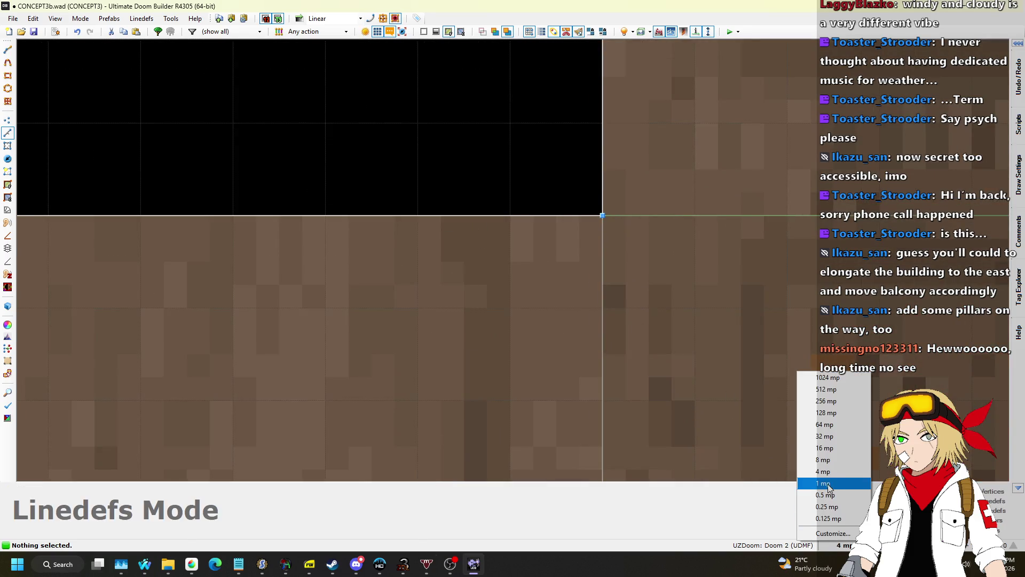
pyautogui.click(826, 483)
# Draw a small rectangular recess into the wall beside the Tag 6 pillar
pyautogui.press('d')
pyautogui.click(464, 215)
pyautogui.click(463, 192)
pyautogui.click(532, 192)
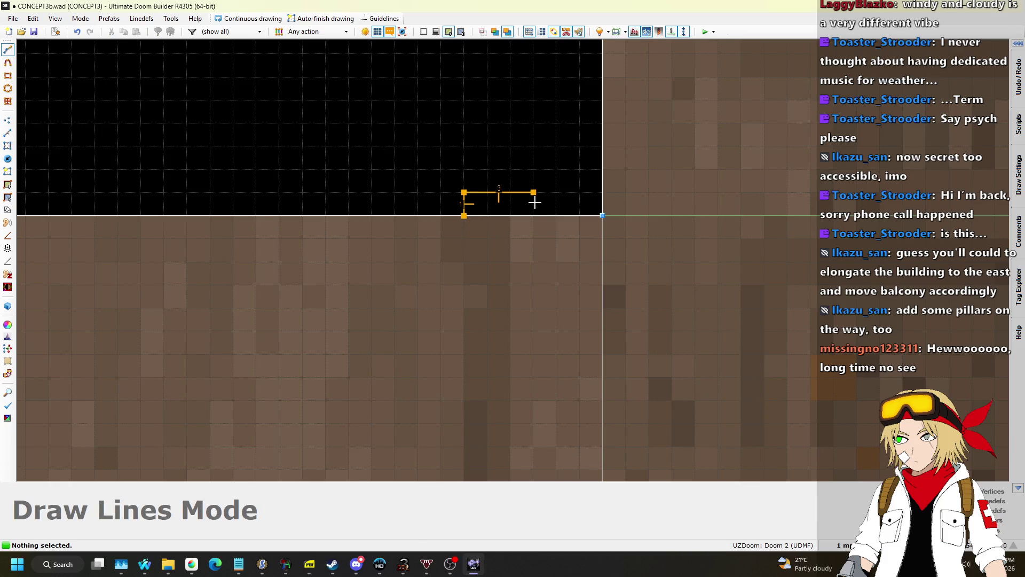
pyautogui.click(513, 214)
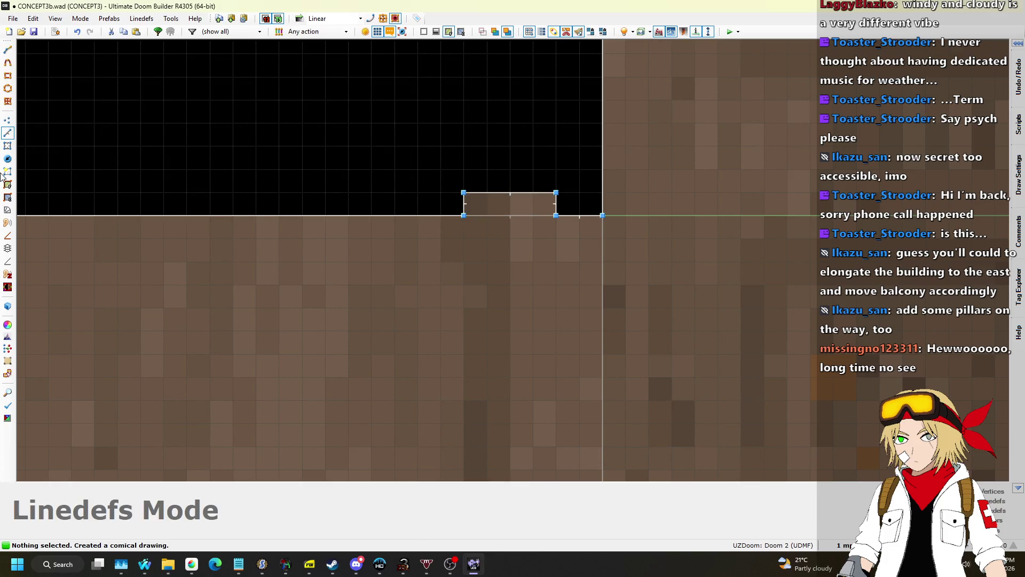
# Open the alcove back linedef's properties and browse its front middle texture
pyautogui.rightClick(582, 249)
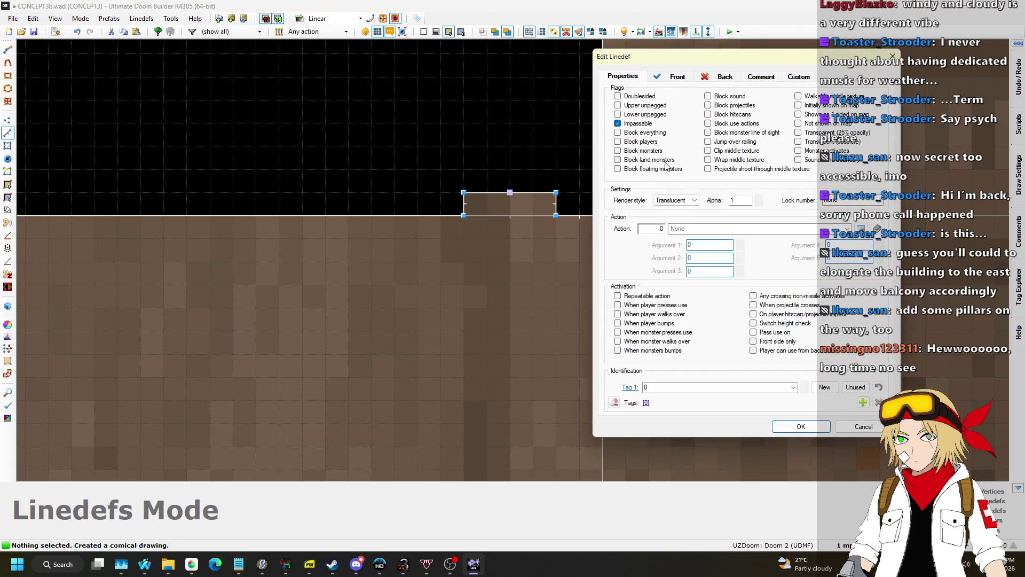
pyautogui.click(678, 77)
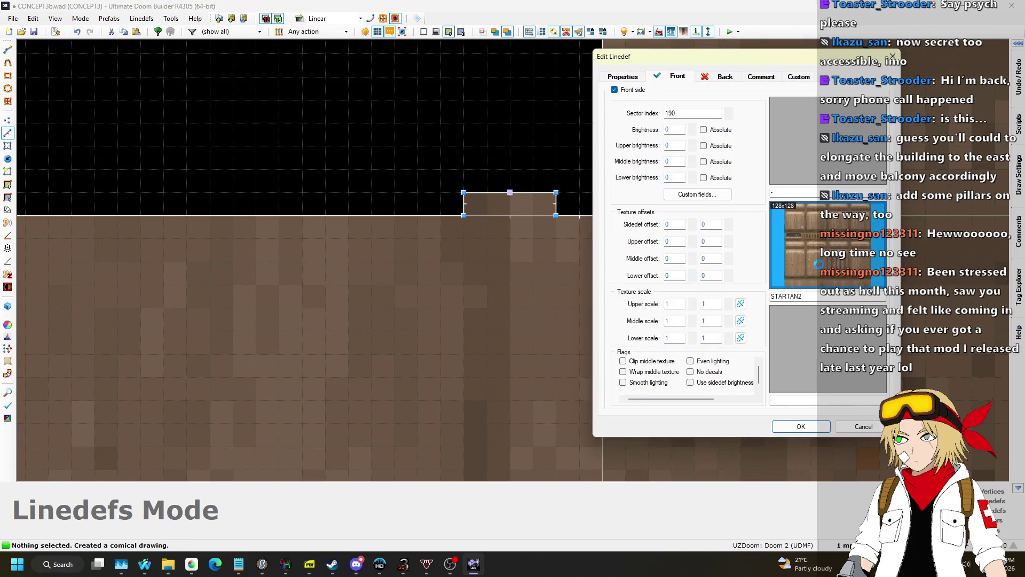
pyautogui.click(801, 251)
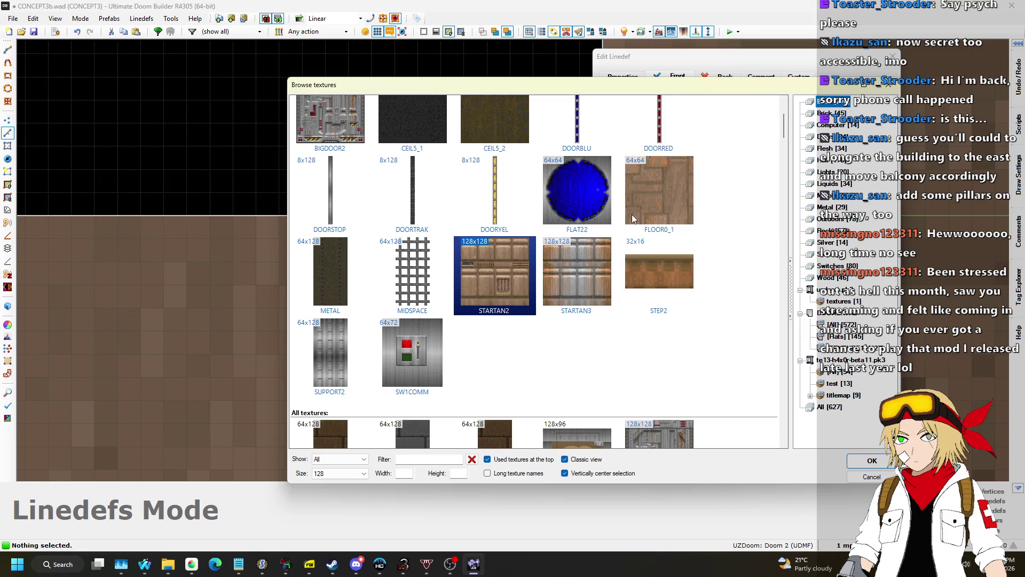
# Filter the texture browser to the Switches set
pyautogui.scroll(-10, 635, 214)
pyautogui.scroll(-8, 643, 215)
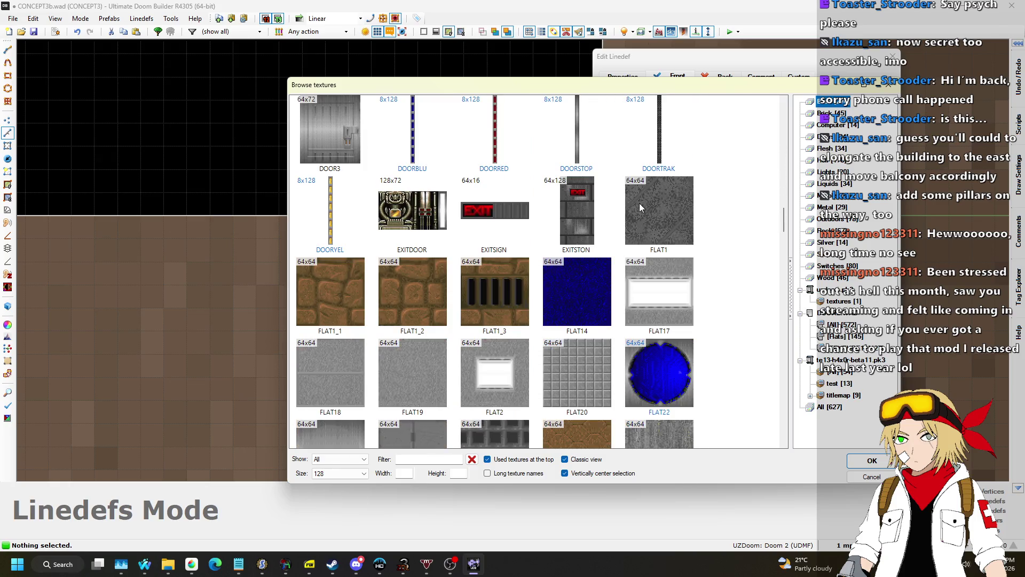
pyautogui.scroll(-10, 622, 200)
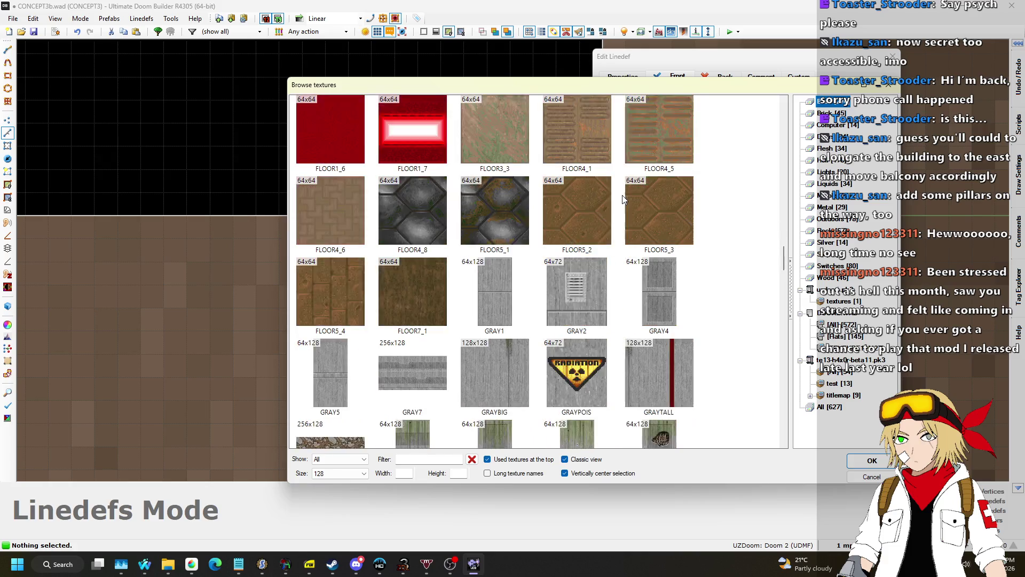
pyautogui.scroll(-10, 623, 200)
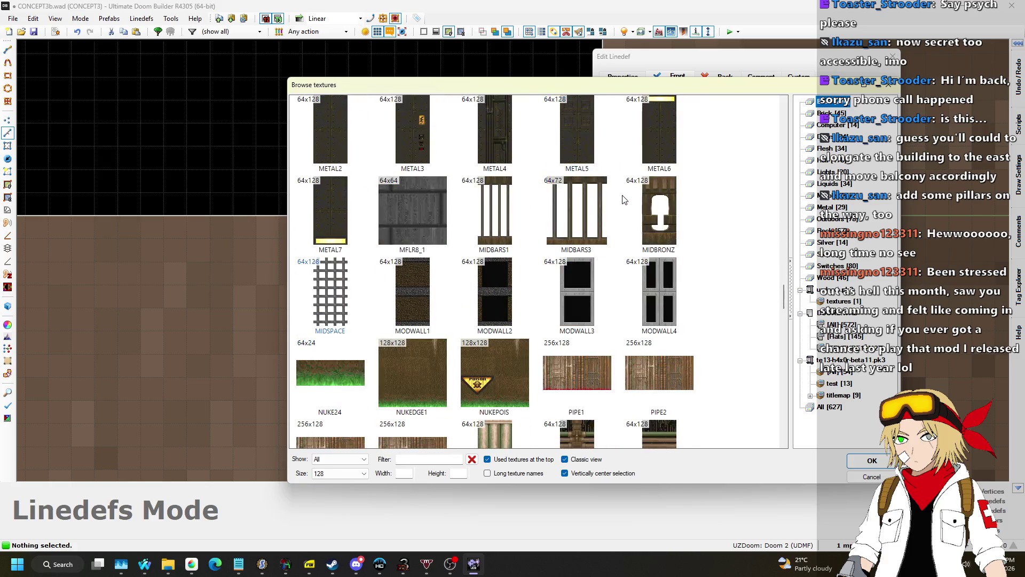
pyautogui.scroll(-10, 622, 197)
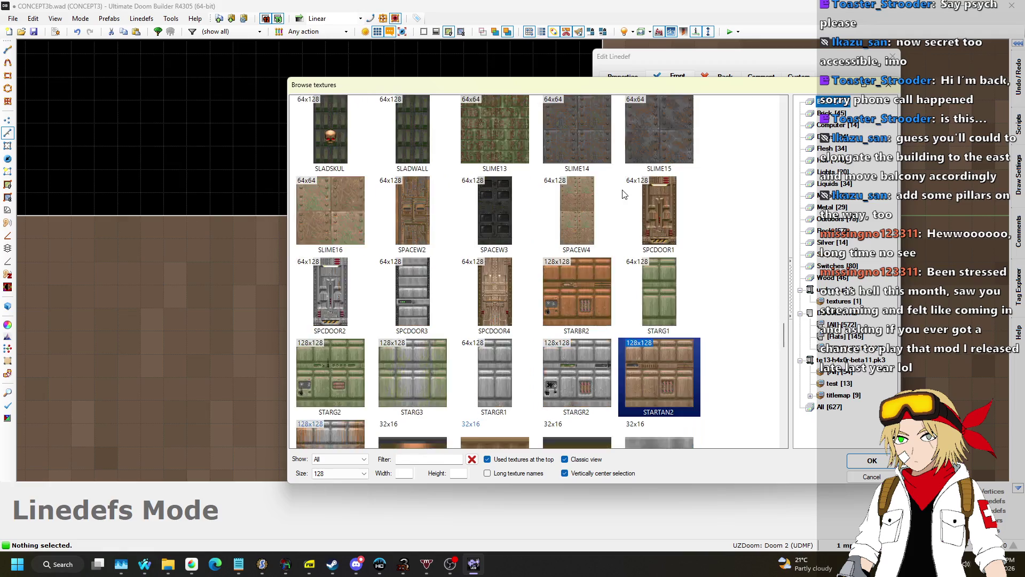
pyautogui.scroll(-2, 625, 192)
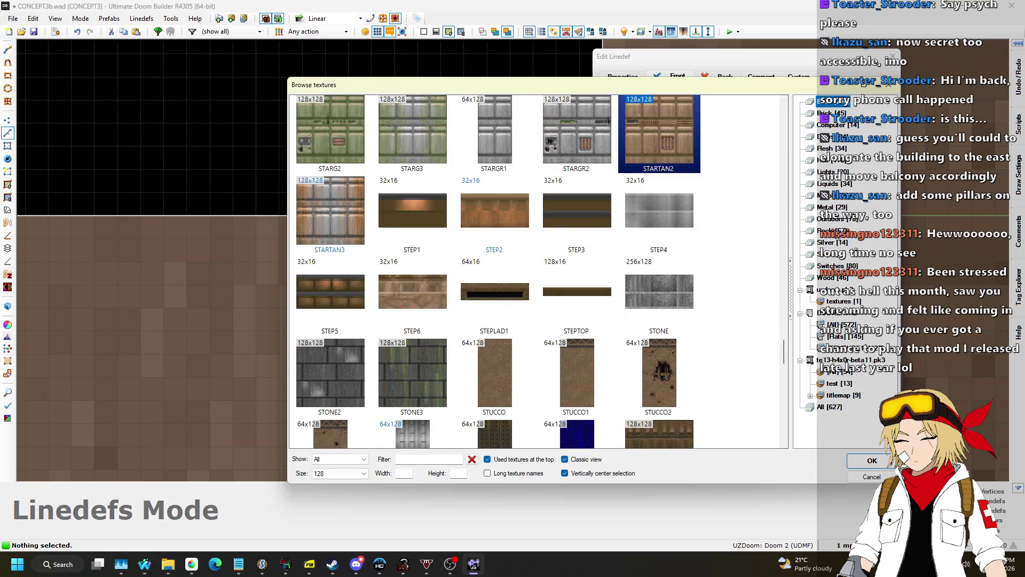
pyautogui.click(834, 235)
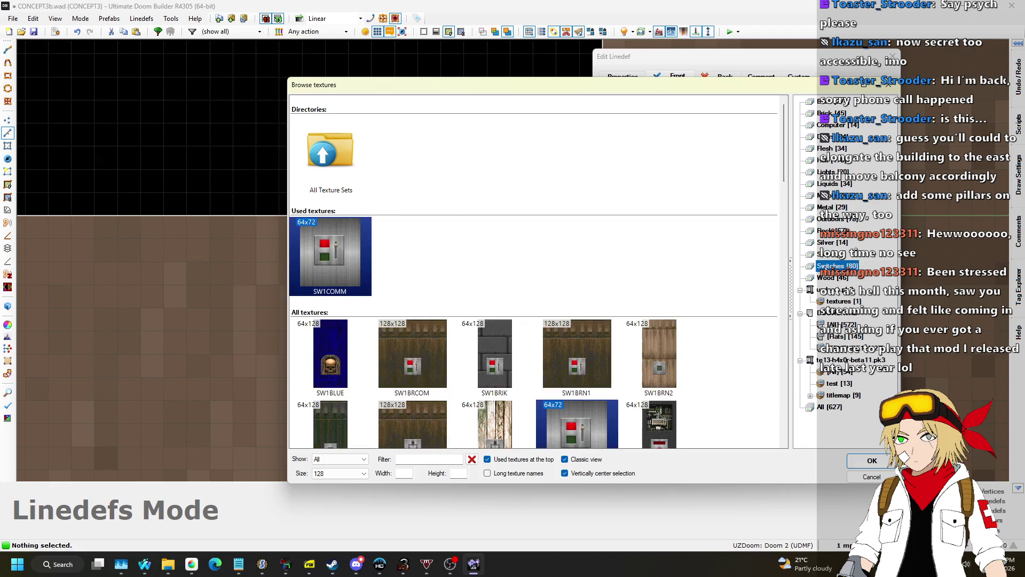
# Choose SW1EXIT as the alcove wall's front middle texture and confirm
pyautogui.scroll(-10, 623, 252)
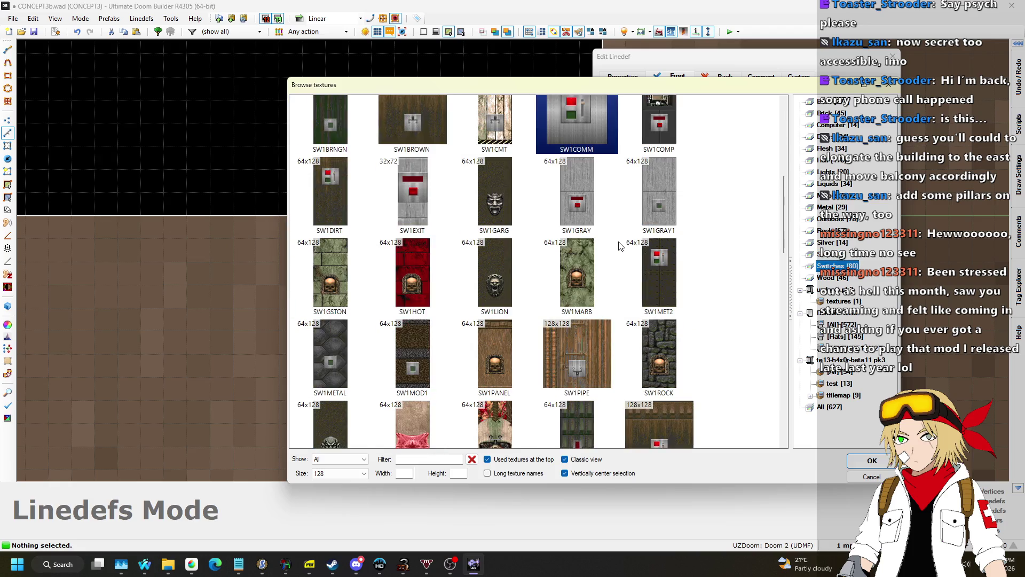
pyautogui.scroll(-1, 616, 230)
pyautogui.scroll(-7, 612, 223)
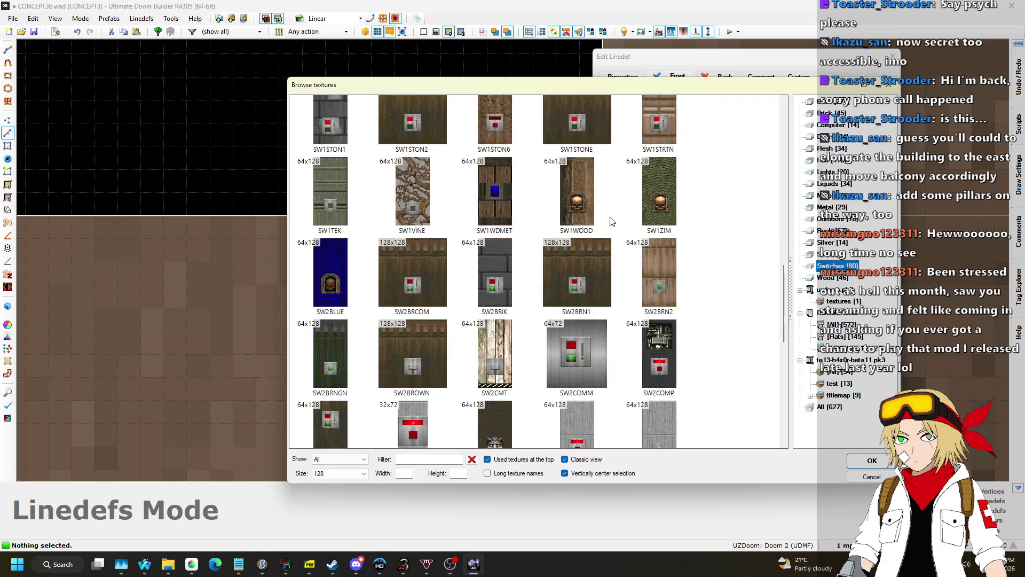
pyautogui.scroll(5, 609, 229)
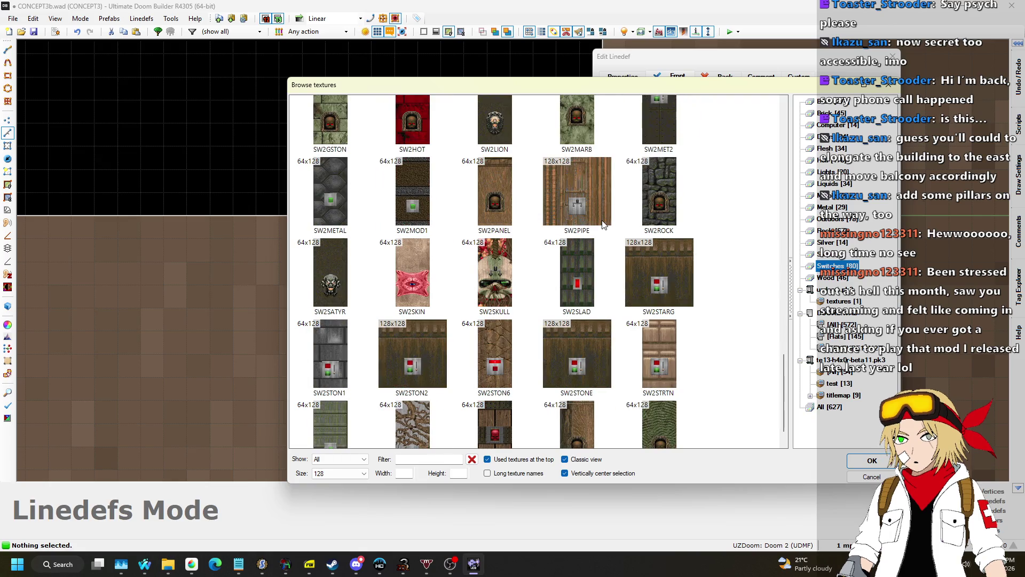
pyautogui.scroll(2, 618, 234)
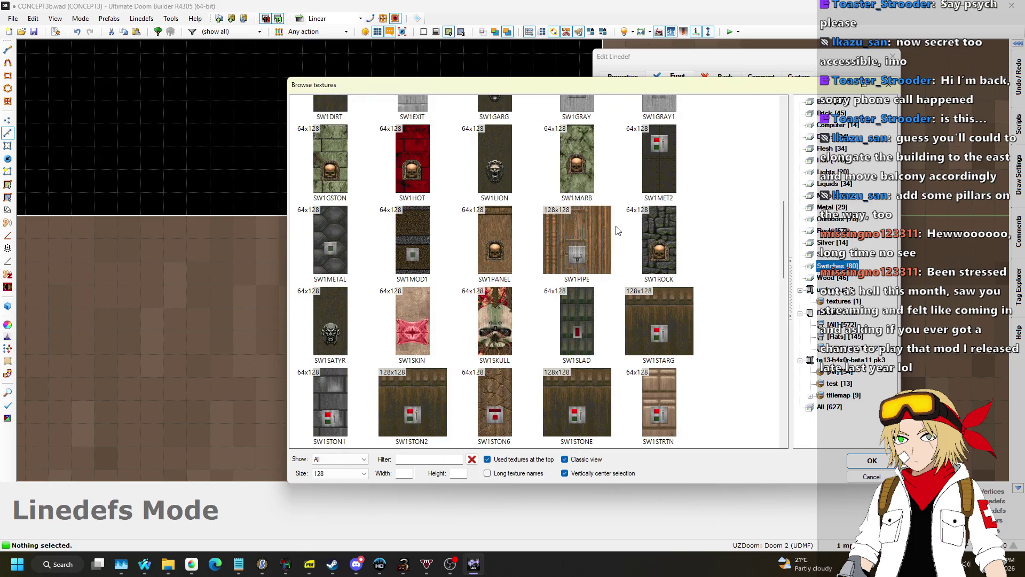
pyautogui.scroll(4, 635, 246)
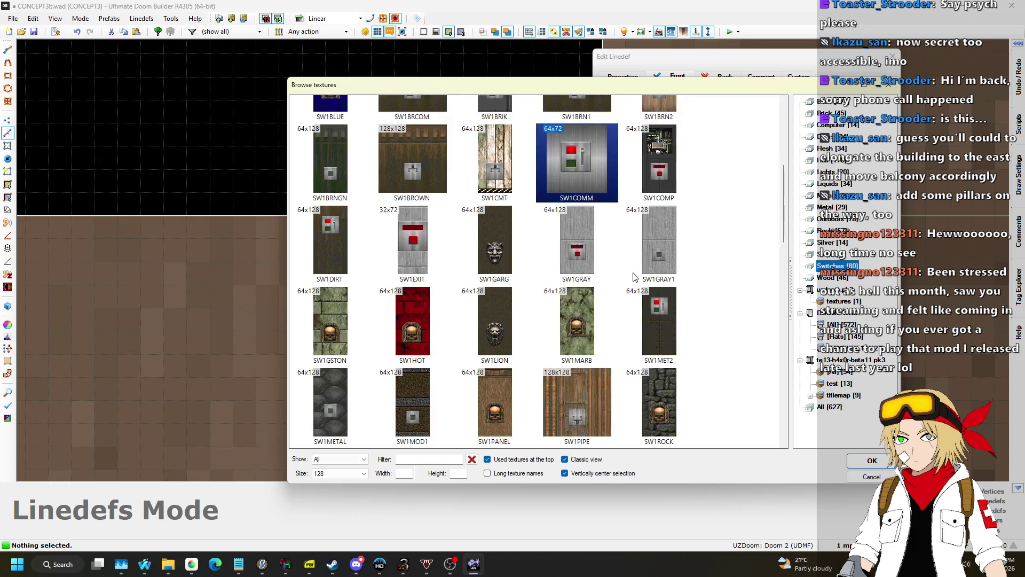
pyautogui.scroll(-1, 636, 260)
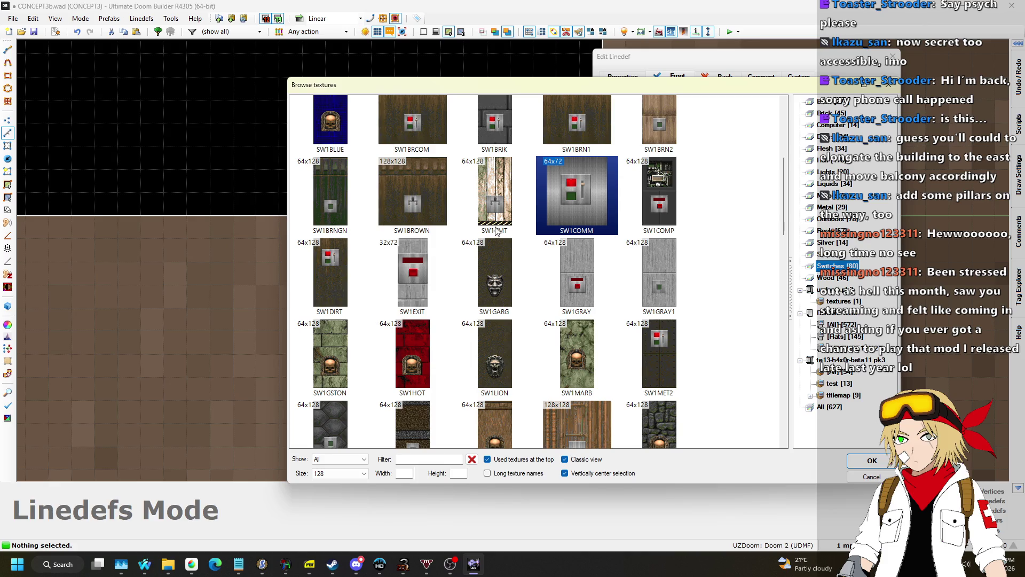
pyautogui.scroll(-1, 565, 221)
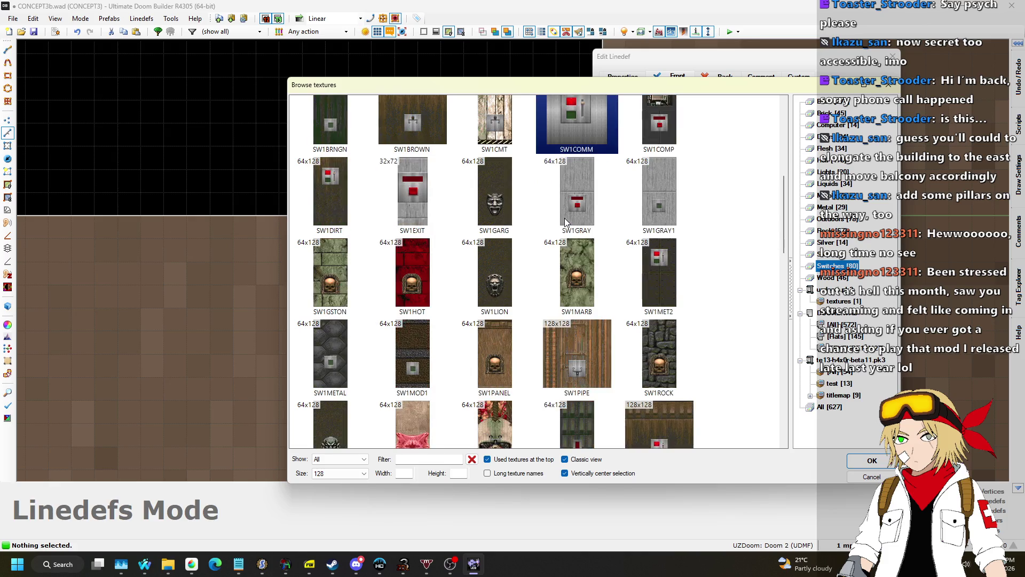
pyautogui.click(411, 182)
pyautogui.doubleClick(416, 186)
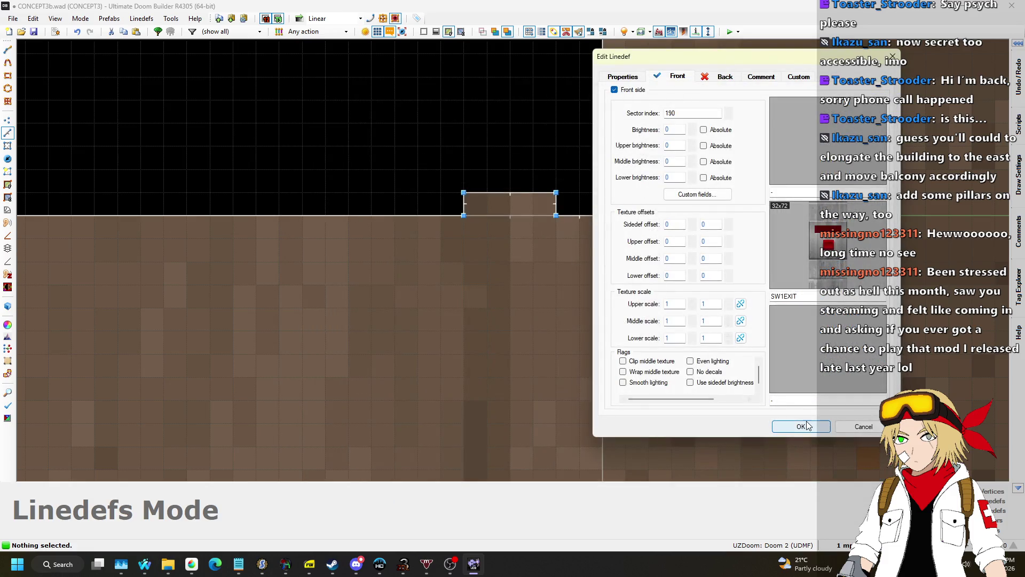
pyautogui.click(807, 424)
# Paste CEIL1_1 on the alcove ceiling and lower it to 64
pyautogui.press('w')
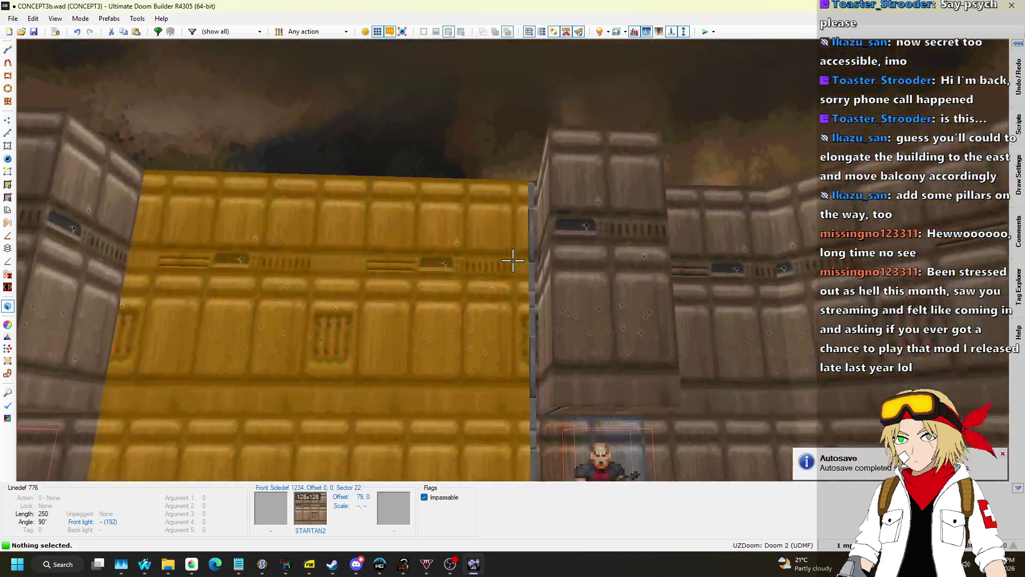
pyautogui.press('w')
pyautogui.press('w')
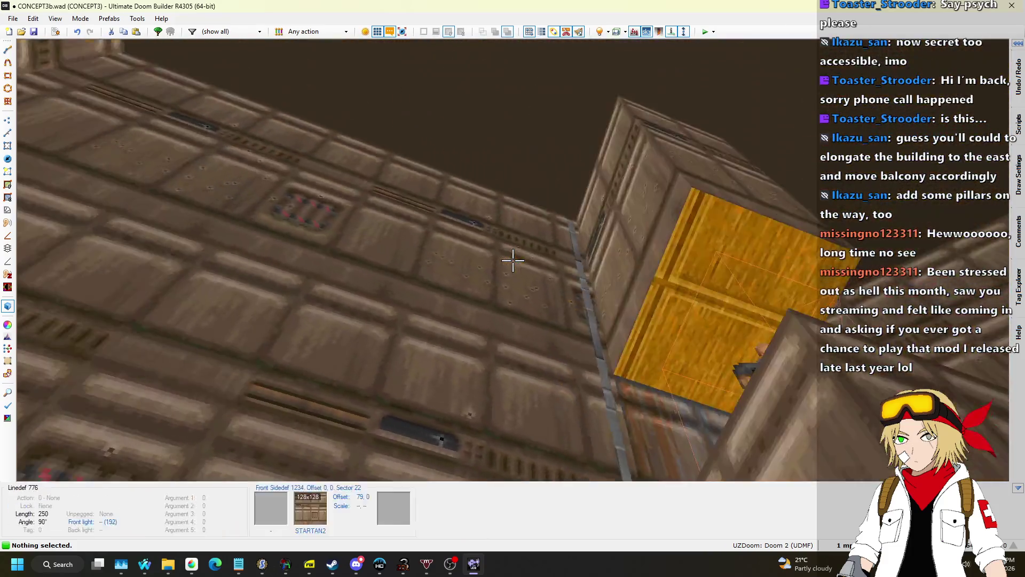
pyautogui.hotkey('ctrl', 'c')
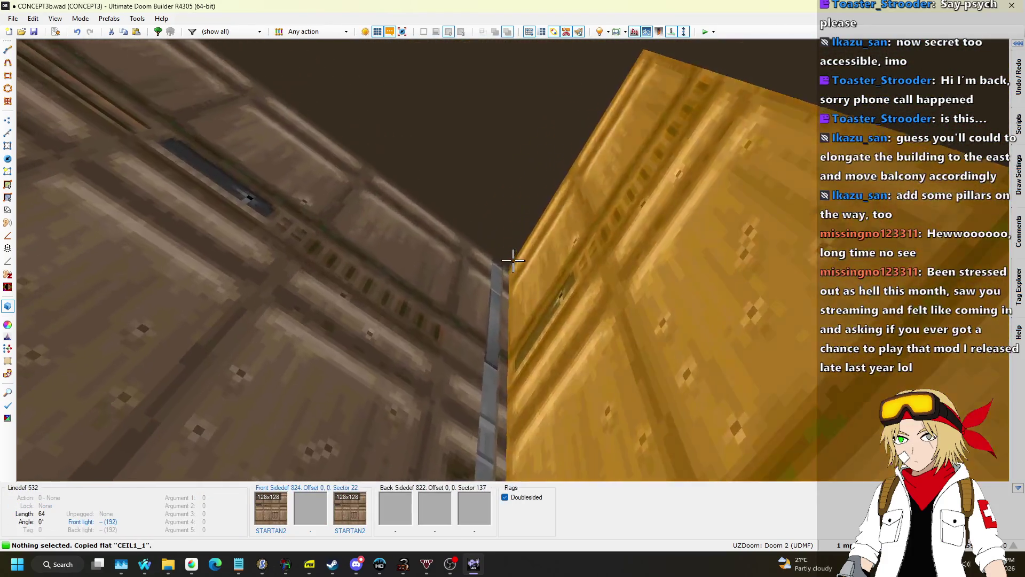
pyautogui.press('w')
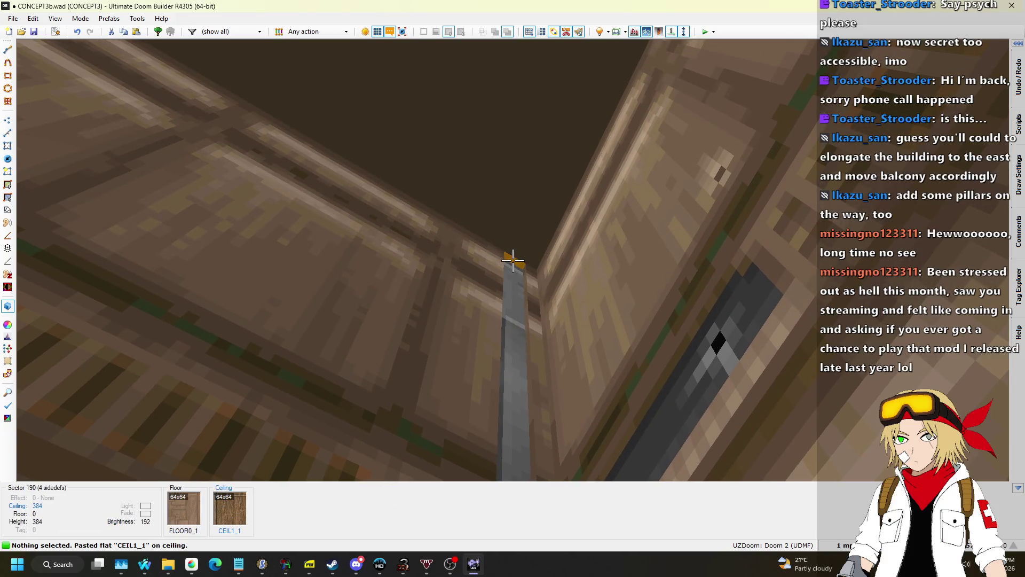
pyautogui.click(512, 260)
pyautogui.scroll(-3, 513, 260)
pyautogui.scroll(-5, 513, 260)
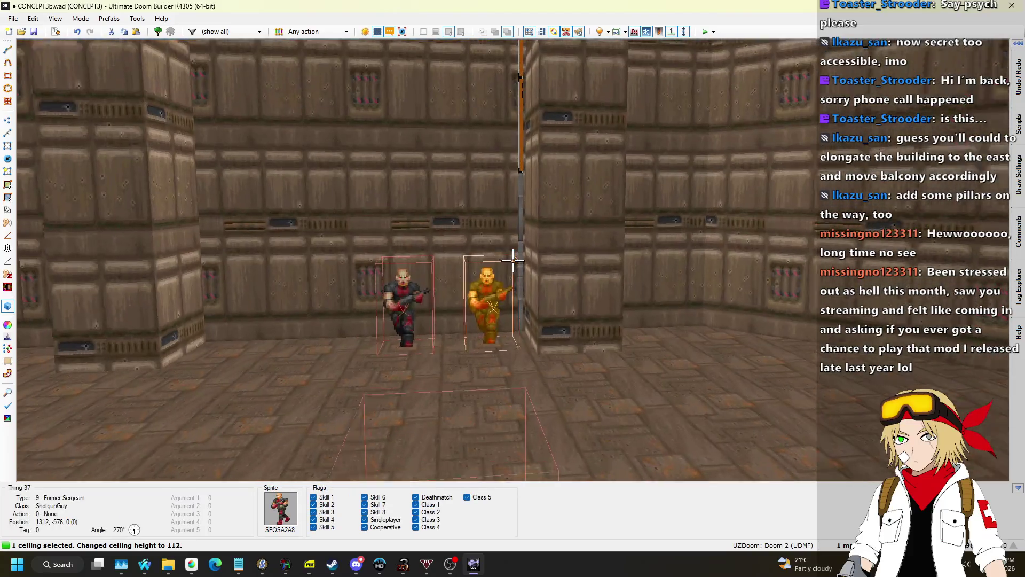
pyautogui.press('w')
pyautogui.scroll(-6, 512, 260)
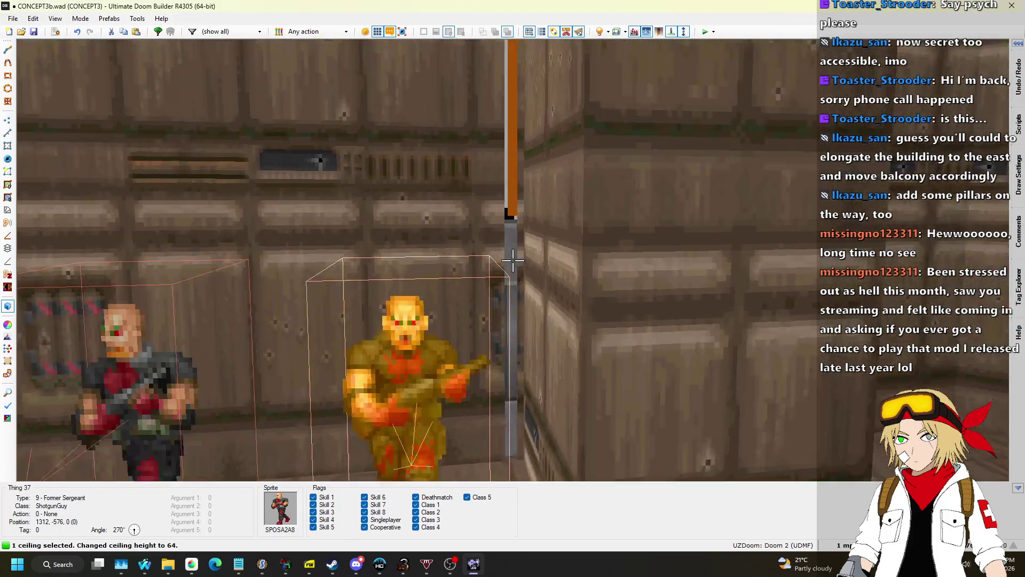
# Paste STARTAN2 onto the wall above the alcove
pyautogui.press('w')
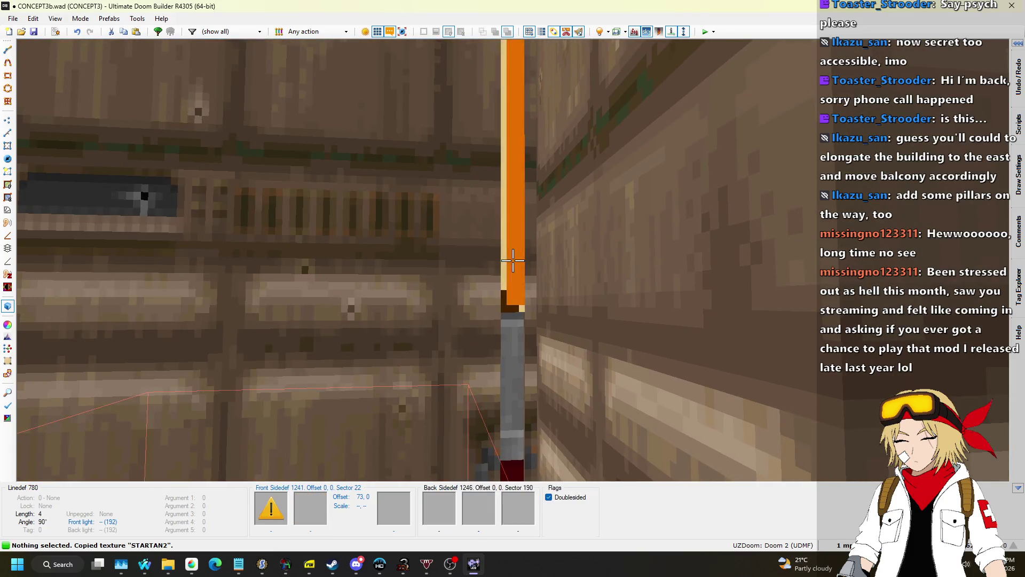
pyautogui.press('w')
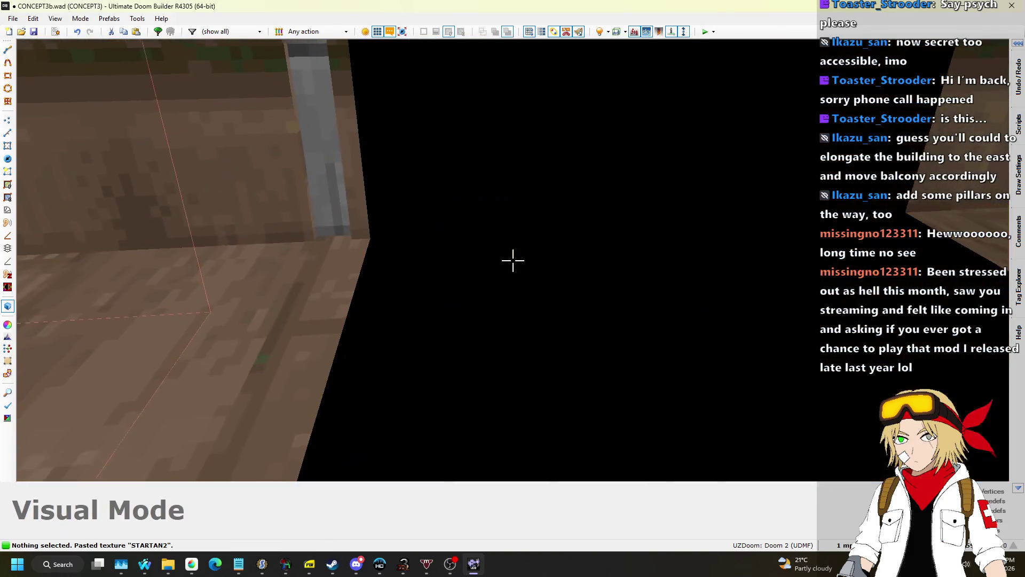
pyautogui.press('w')
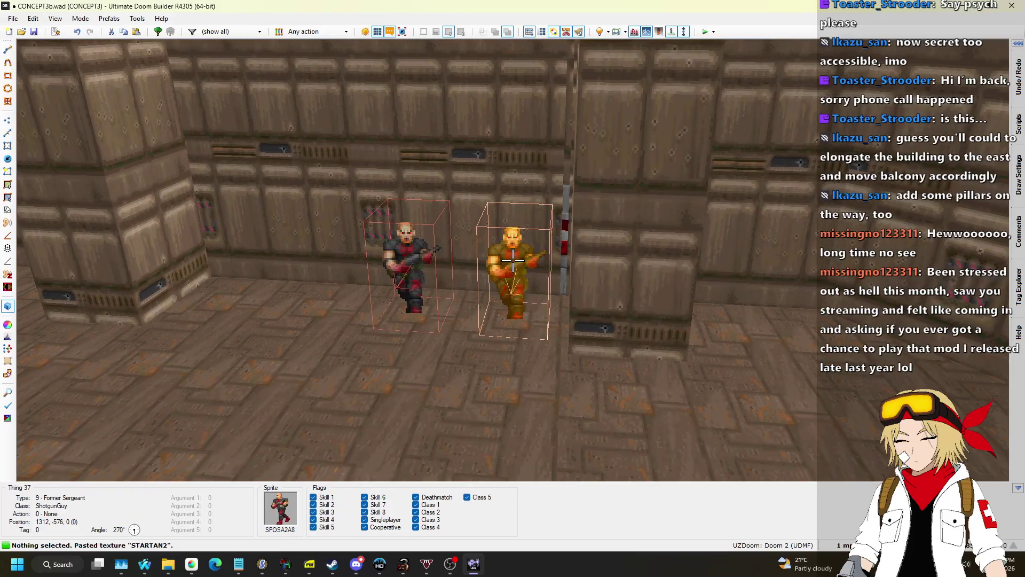
# Delete two Former Sergeants from the room
pyautogui.press('Delete')
pyautogui.click(513, 260)
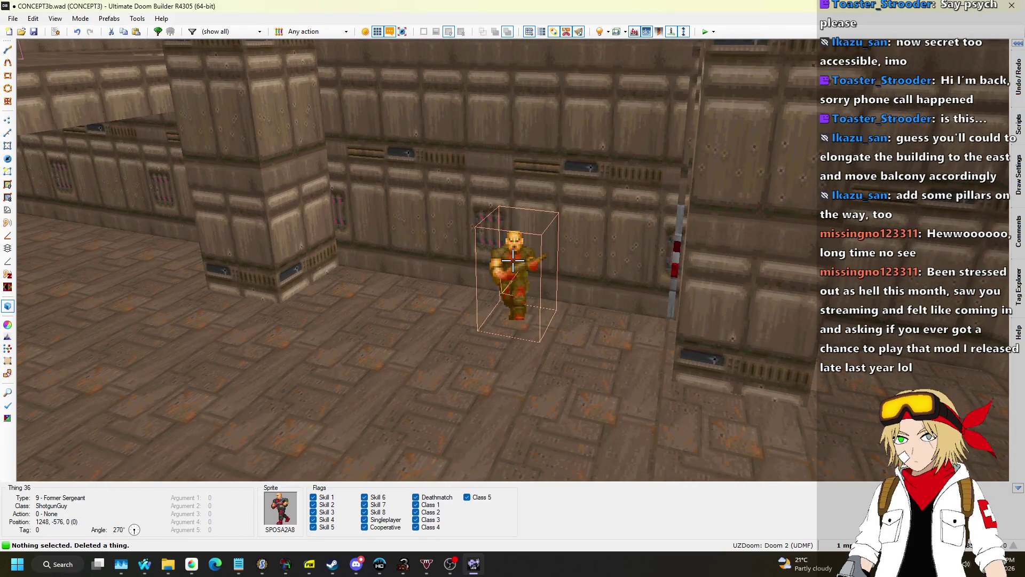
pyautogui.press('Delete')
# Raise the alcove floor beside the yellow wall
pyautogui.press('w')
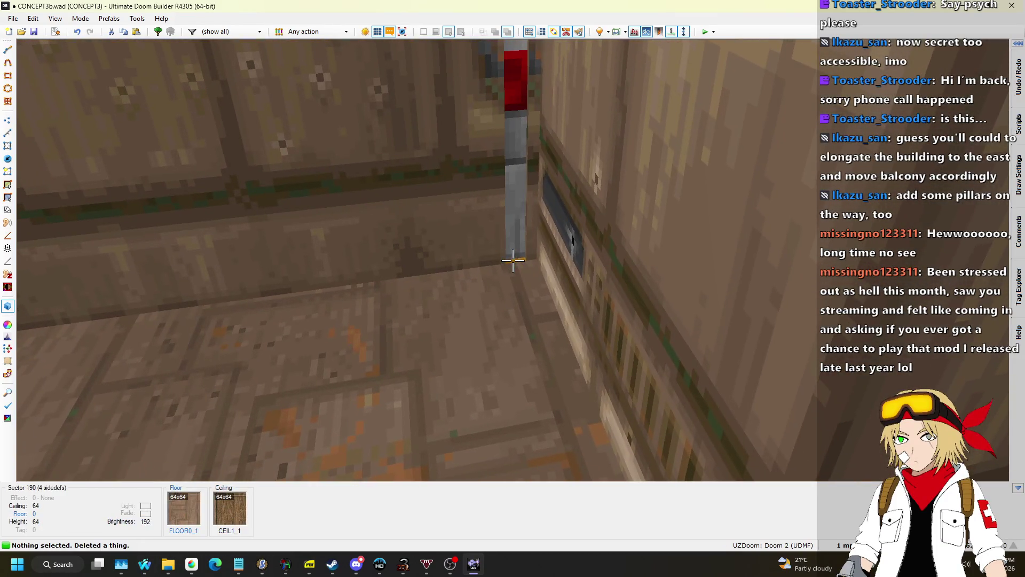
pyautogui.click(512, 260)
pyautogui.scroll(1, 512, 260)
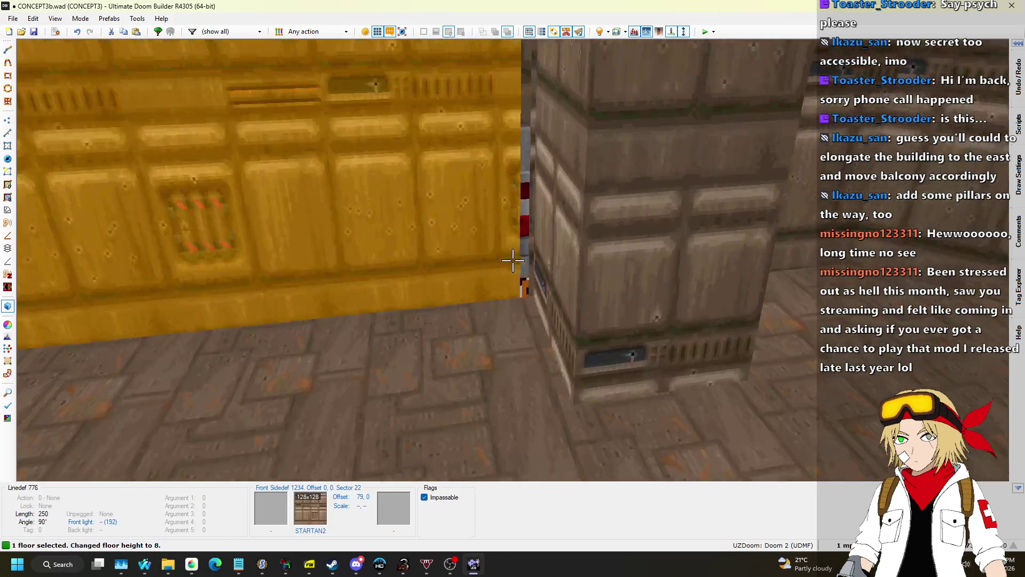
pyautogui.press('w')
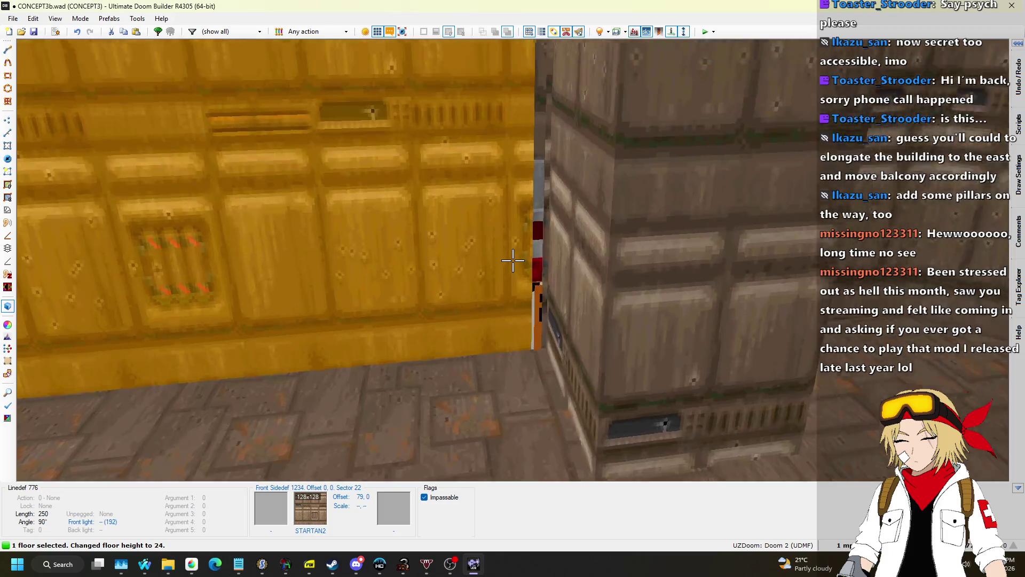
pyautogui.scroll(2, 513, 260)
pyautogui.scroll(3, 513, 260)
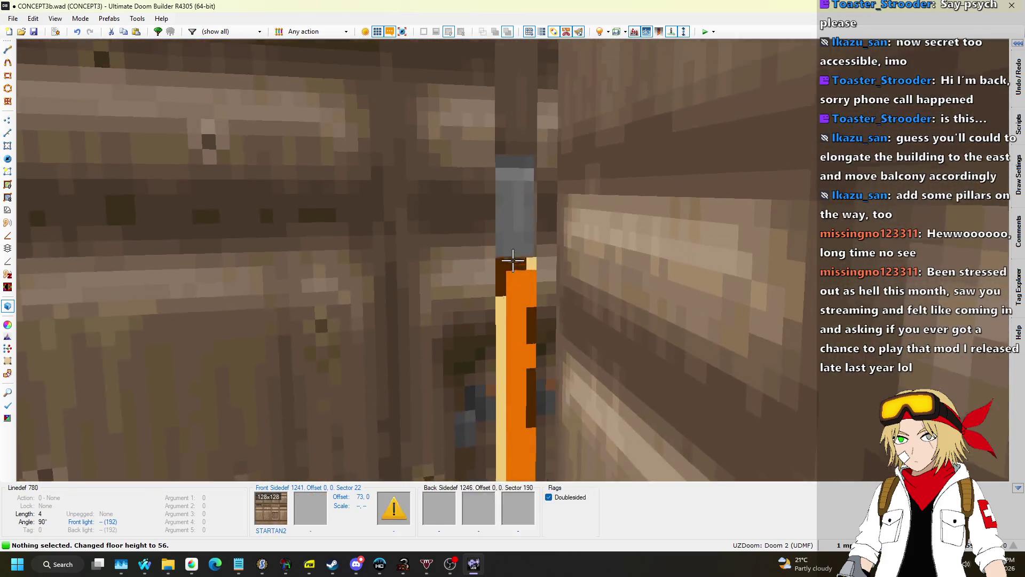
# Paste STARTAN2 on the alcove's side strip and lower its ceiling to 48
pyautogui.click(512, 260)
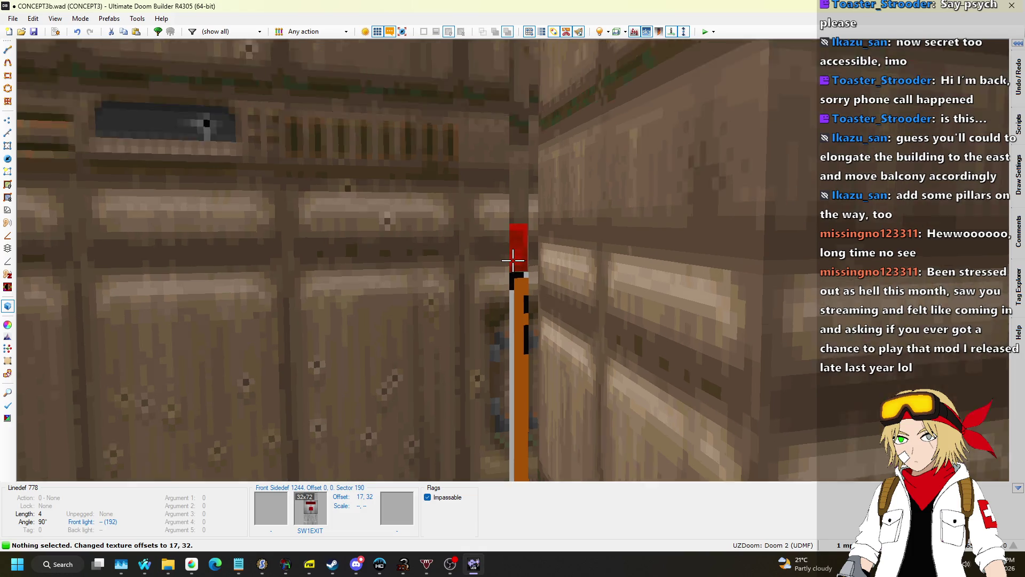
pyautogui.press('s')
pyautogui.press('w')
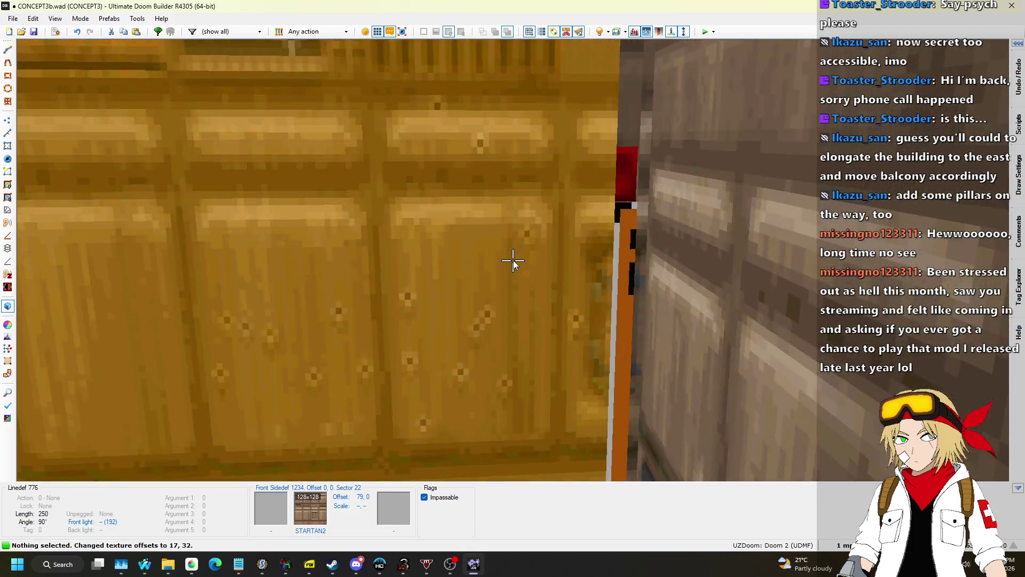
pyautogui.press('Tab')
pyautogui.press('Tab')
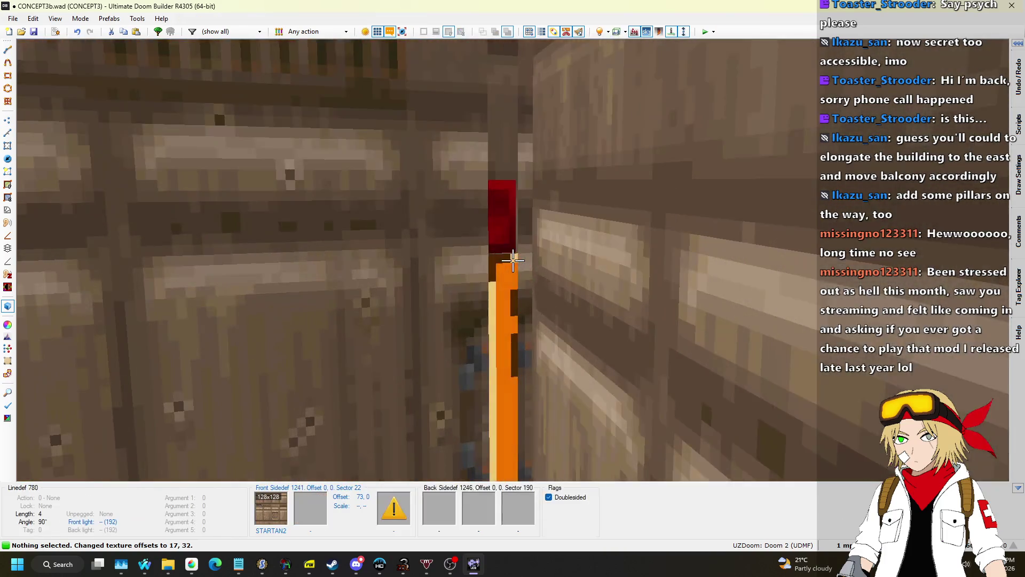
pyautogui.press('w')
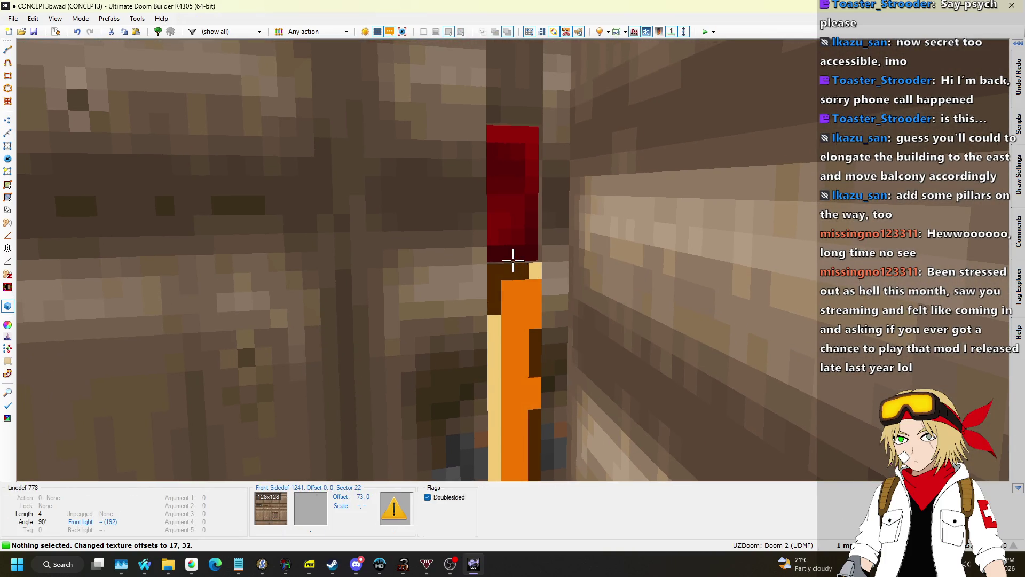
pyautogui.hotkey('ctrl', 'v')
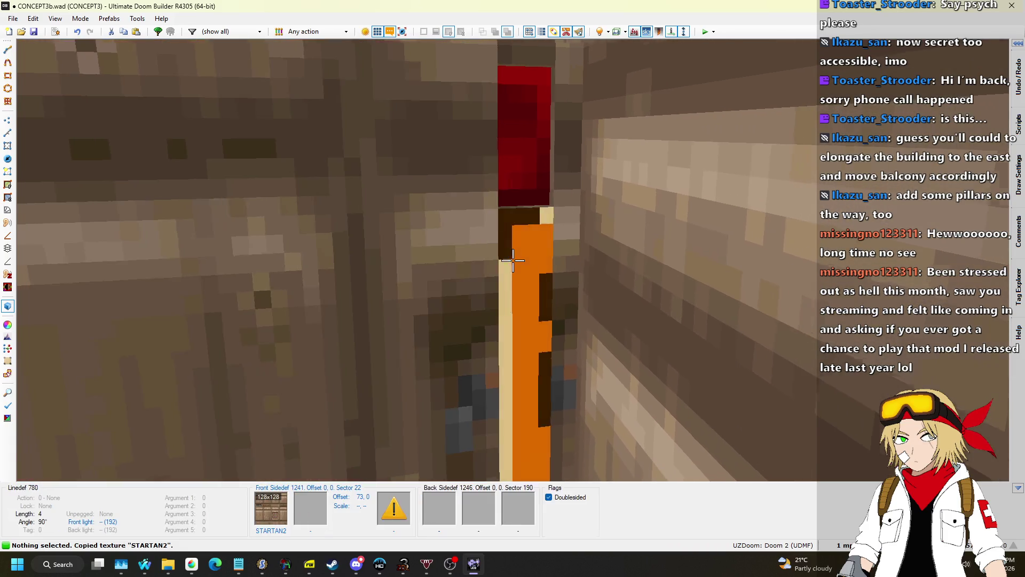
pyautogui.press('w')
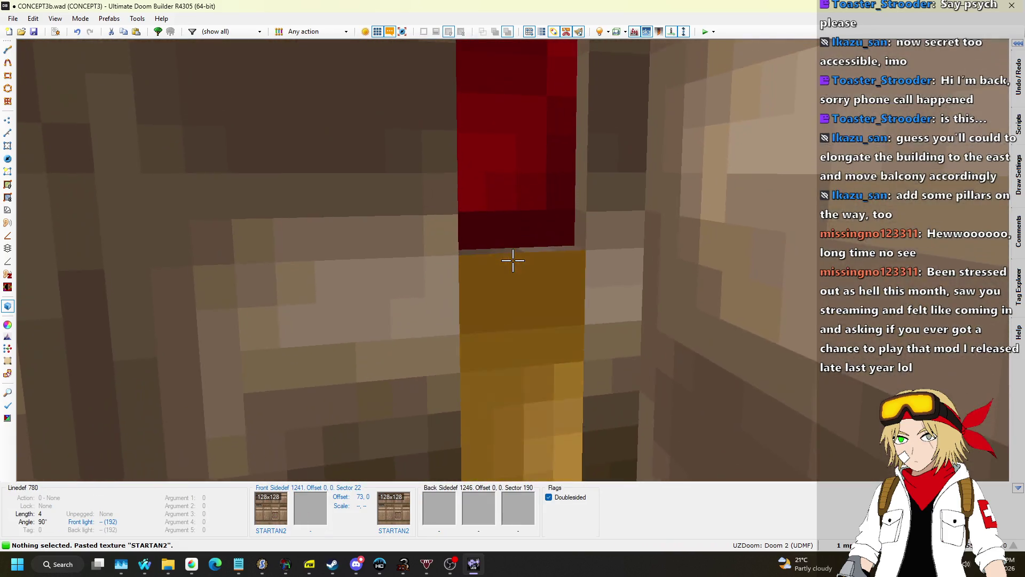
pyautogui.press('w')
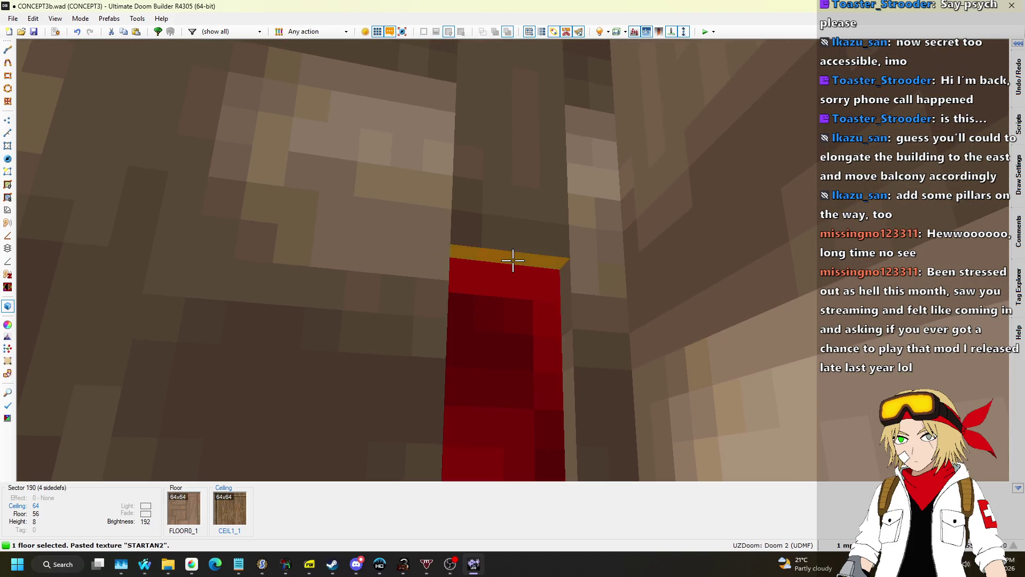
pyautogui.scroll(-2, 513, 260)
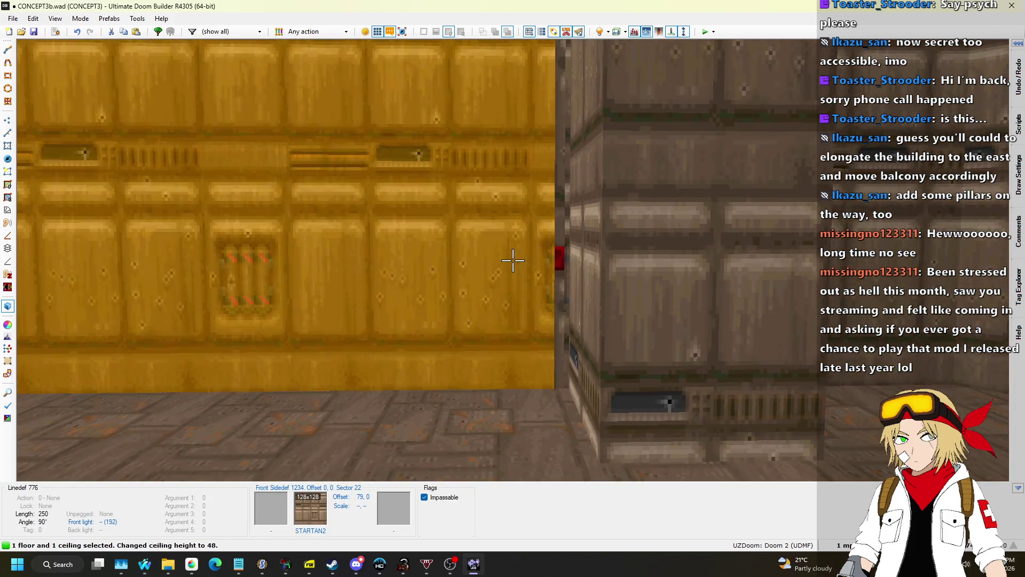
# Drag the alcove's side linedef left to widen the recess and shift the switch texture
pyautogui.press('q')
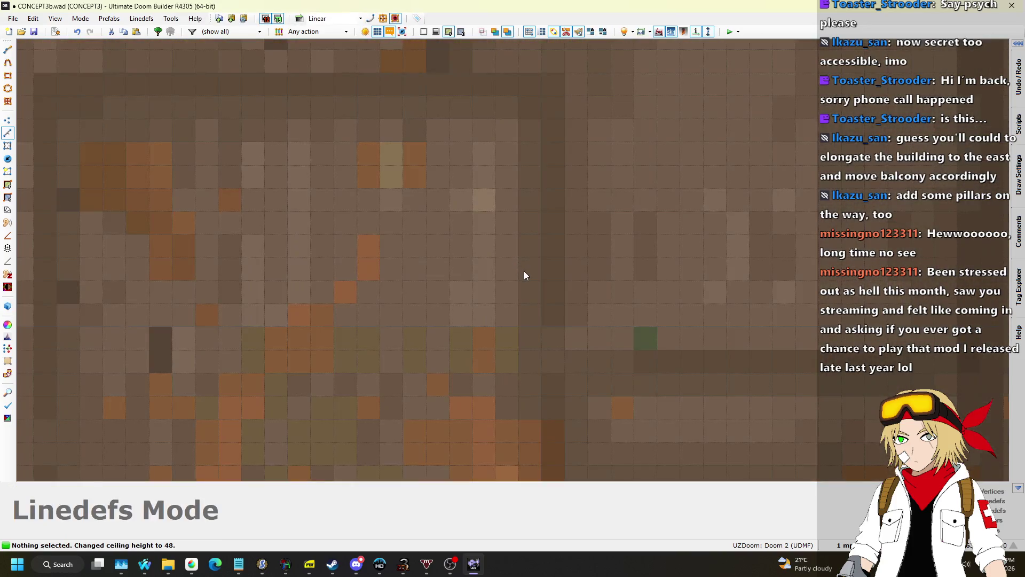
pyautogui.scroll(10, 534, 271)
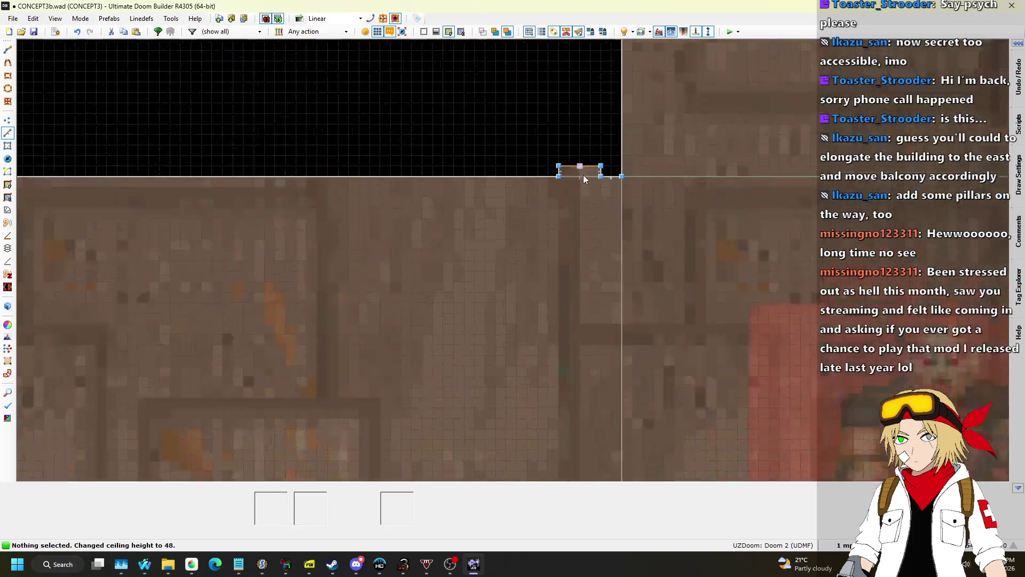
pyautogui.moveTo(552, 179); pyautogui.dragTo(528, 178)
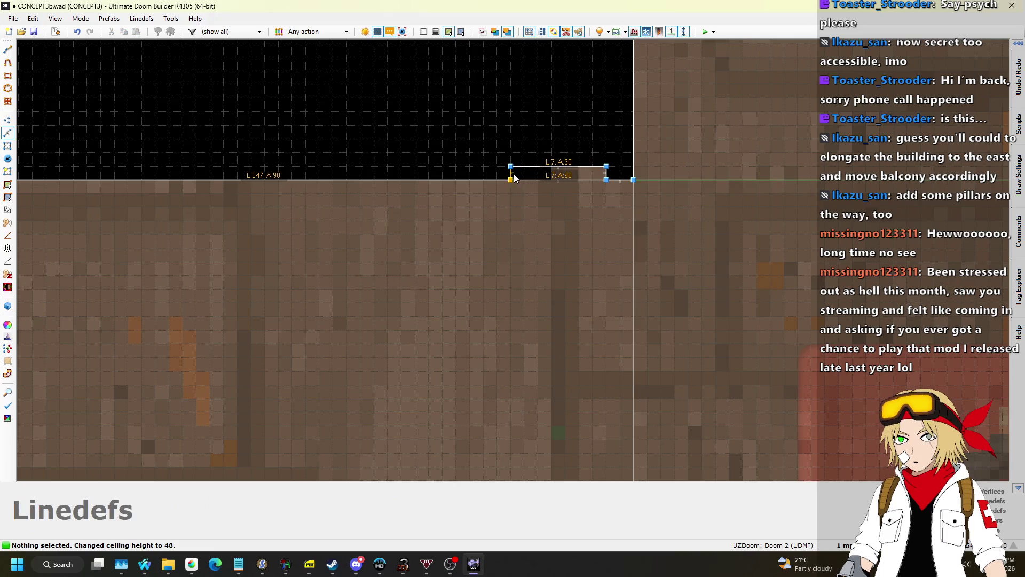
pyautogui.press('q')
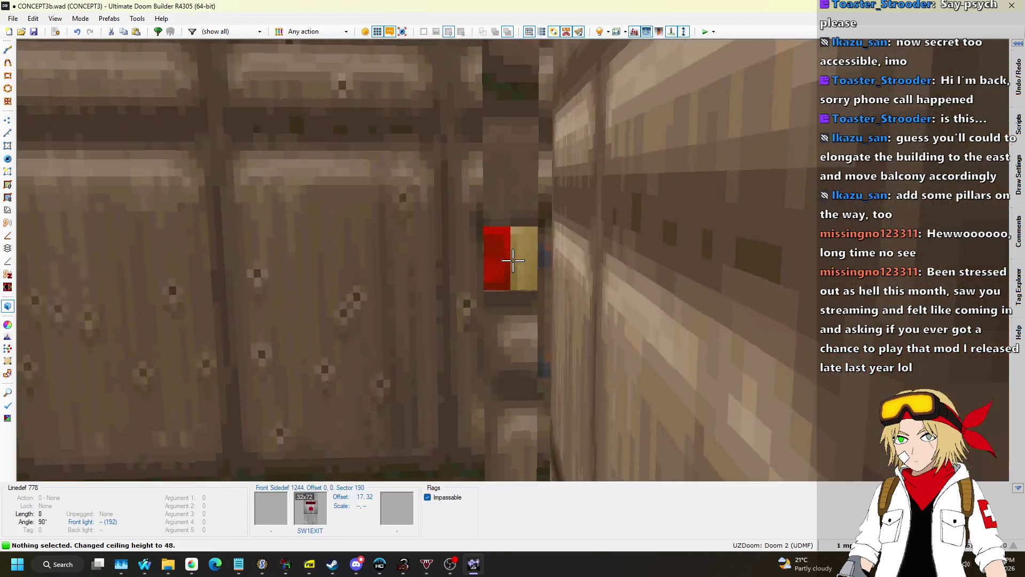
pyautogui.press('Right')
pyautogui.press('Right')
pyautogui.press('Right')
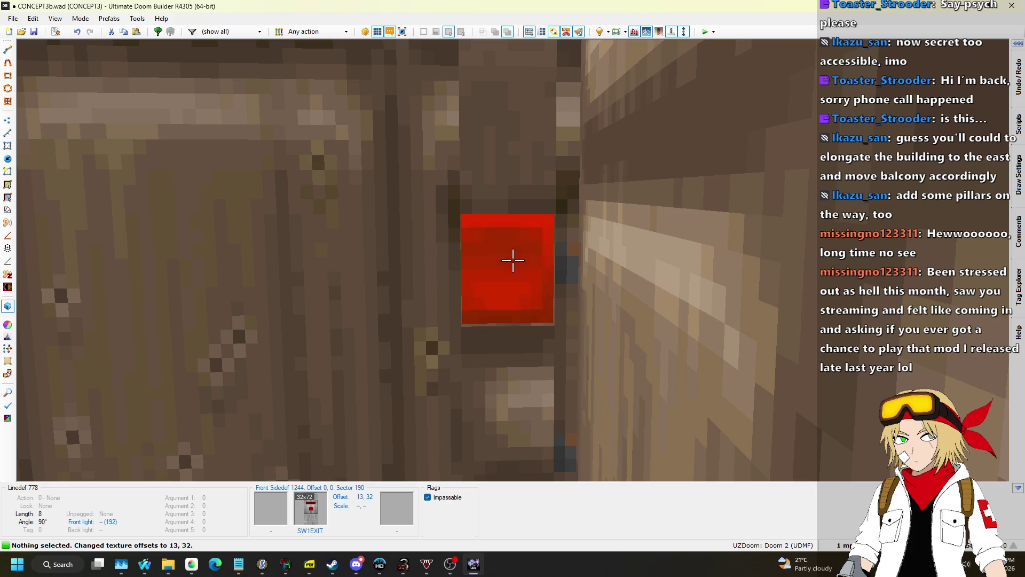
# Redraw the closing line at the alcove corner in Draw Lines mode
pyautogui.press('q')
pyautogui.scroll(5, 513, 128)
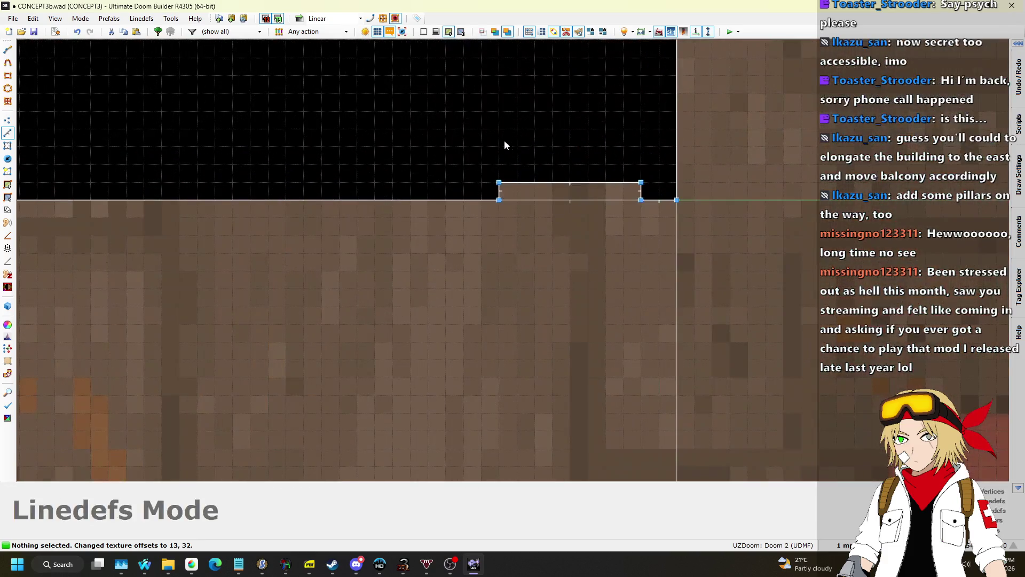
pyautogui.press('d')
pyautogui.click(499, 198)
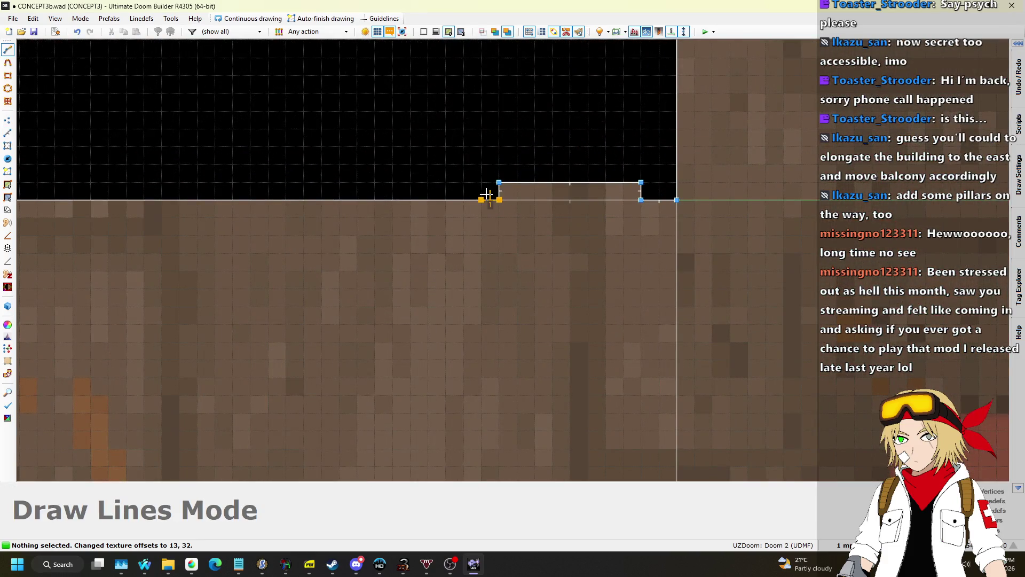
pyautogui.click(498, 199)
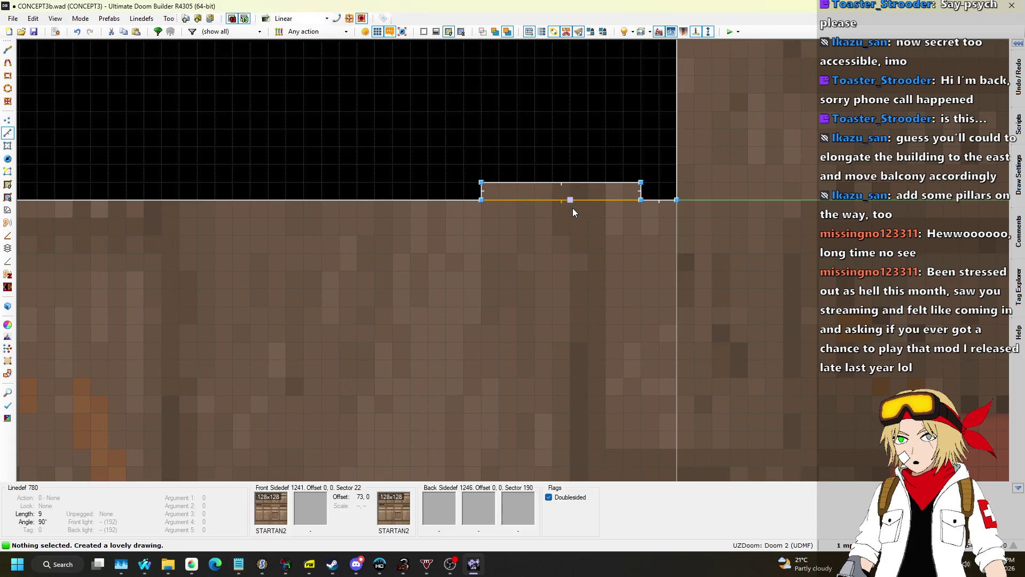
# Nudge the SW1EXIT switch texture to offset 12, 32
pyautogui.press('q')
pyautogui.press('w')
pyautogui.click(512, 260)
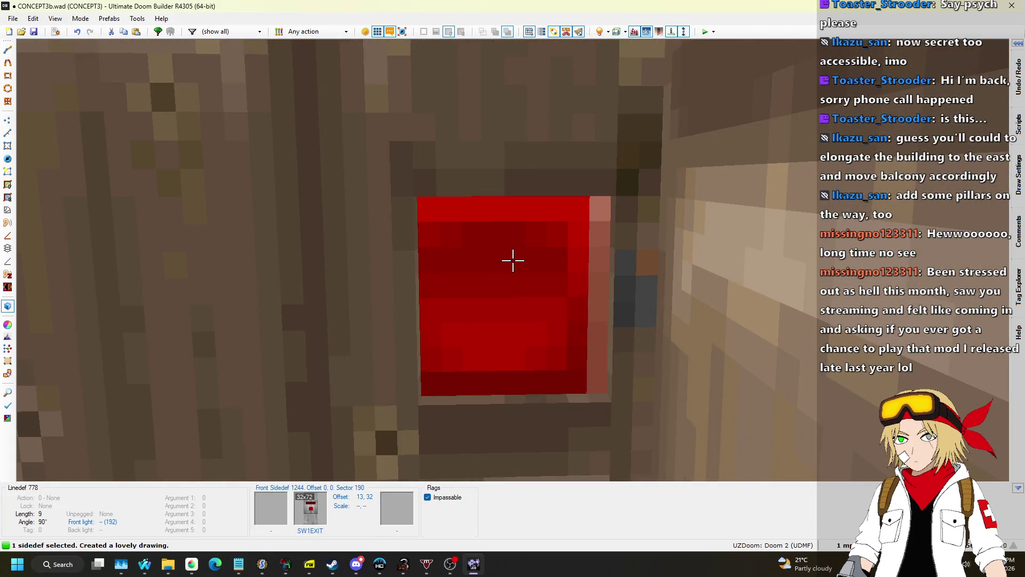
pyautogui.press('Left')
# Look over the yellow building wall beside the switch in 3D, then return to the 2D map
pyautogui.press('s')
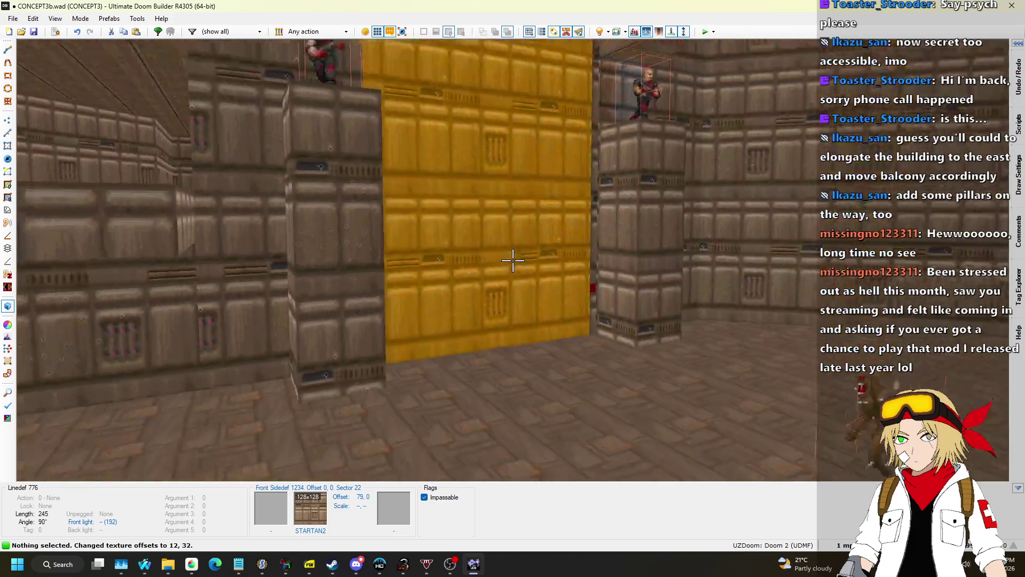
pyautogui.press('s')
pyautogui.press('w')
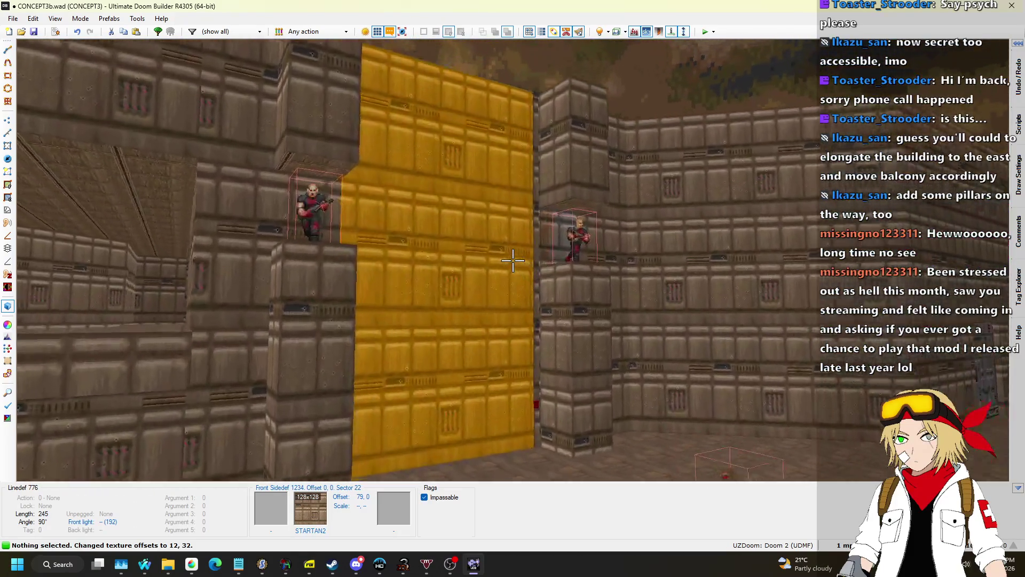
pyautogui.press('w')
pyautogui.press('q')
# Select the four linedefs around the switch alcove in the 2D map
pyautogui.scroll(-4, 517, 260)
pyautogui.scroll(6, 671, 149)
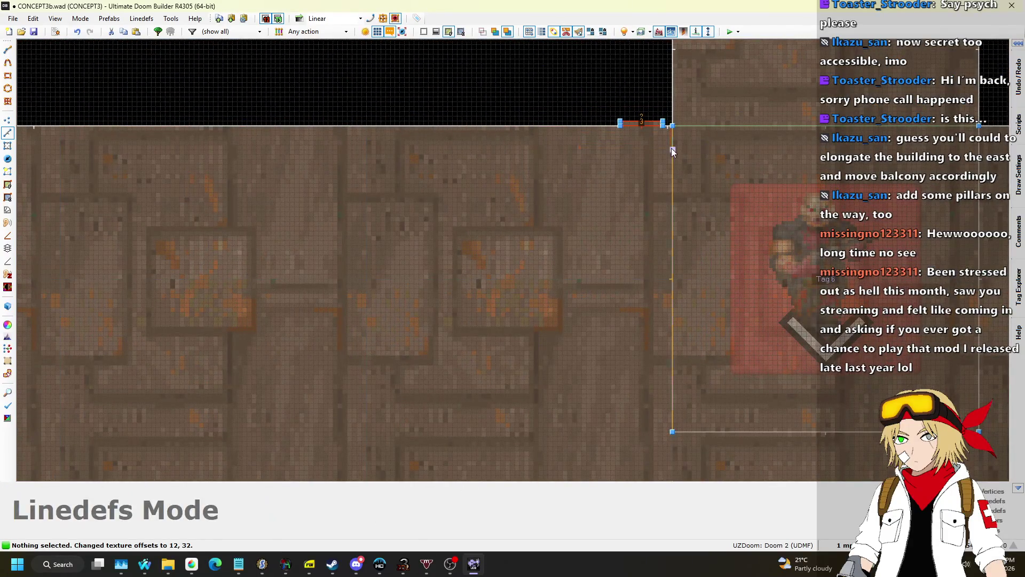
pyautogui.moveTo(672, 150); pyautogui.dragTo(670, 149)
pyautogui.scroll(-2, 656, 126)
pyautogui.scroll(-1, 650, 126)
pyautogui.scroll(2, 329, 124)
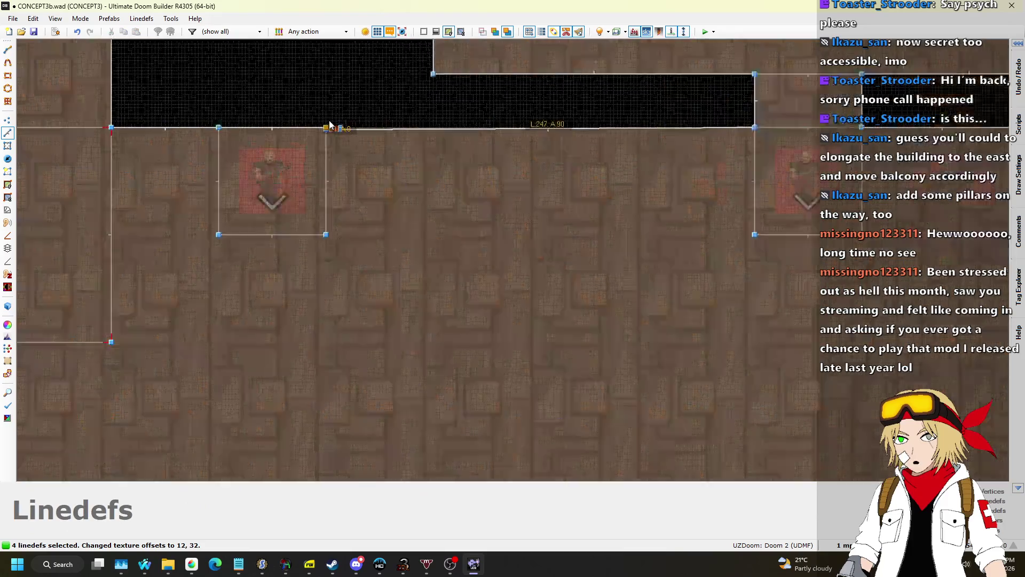
pyautogui.scroll(5, 329, 124)
pyautogui.scroll(-4, 246, 227)
pyautogui.scroll(-3, 245, 226)
pyautogui.scroll(-1, 310, 214)
pyautogui.scroll(2, 320, 214)
pyautogui.scroll(-2, 323, 214)
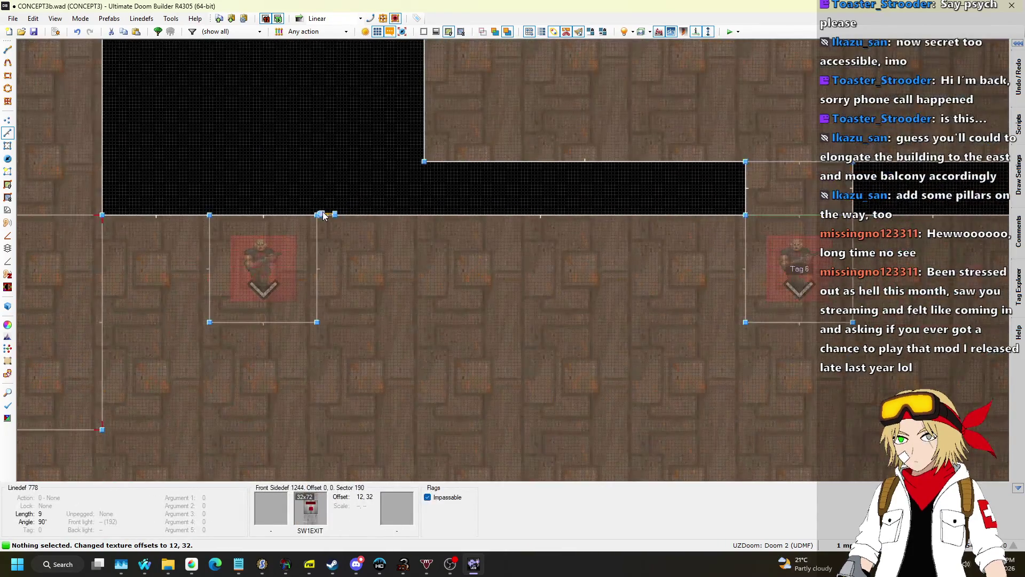
# Give switch linedef 778 action 20 Floor Lower by Value on player use, tag 6, lowering 64
pyautogui.rightClick(346, 219)
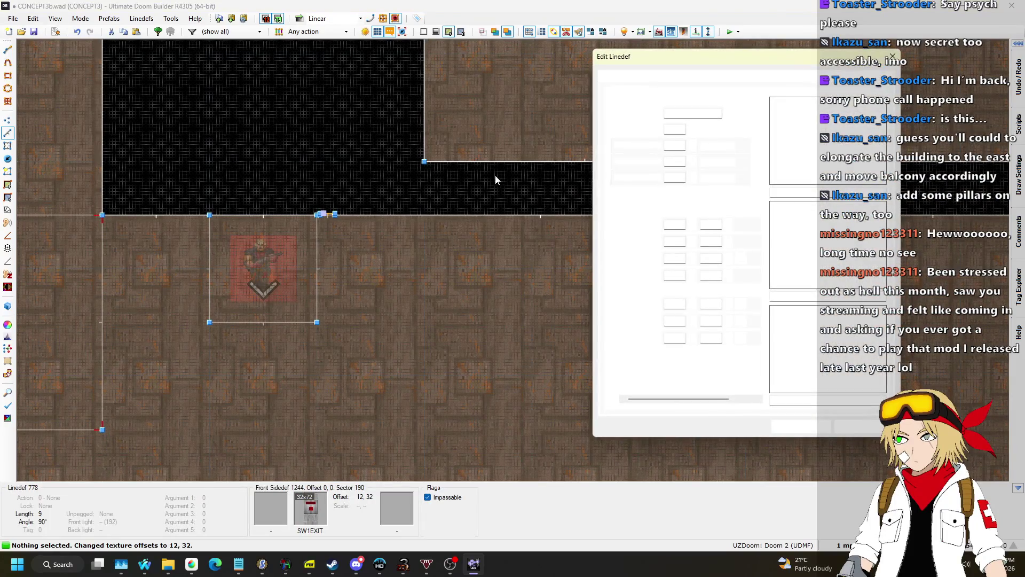
pyautogui.click(623, 77)
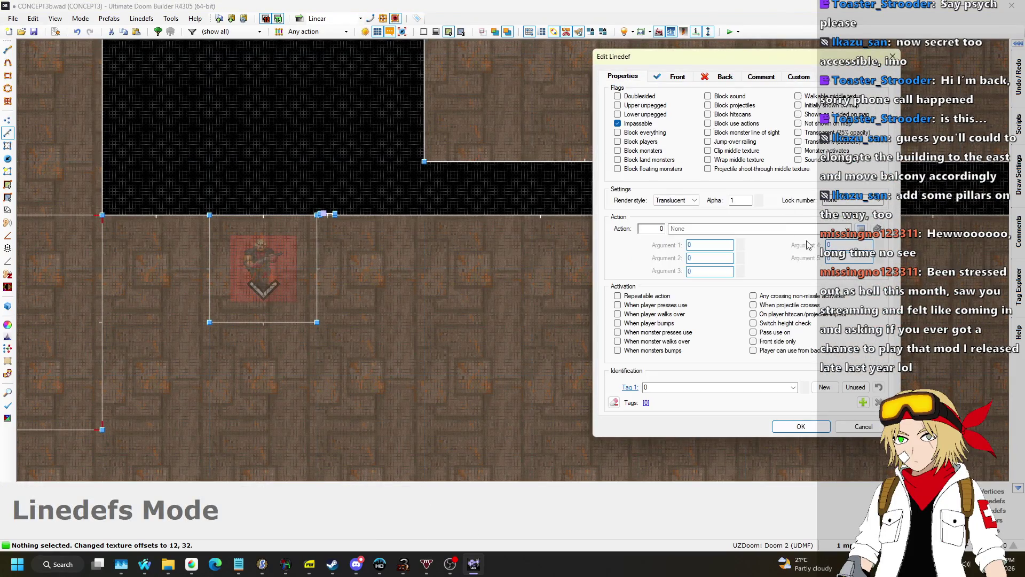
pyautogui.click(861, 228)
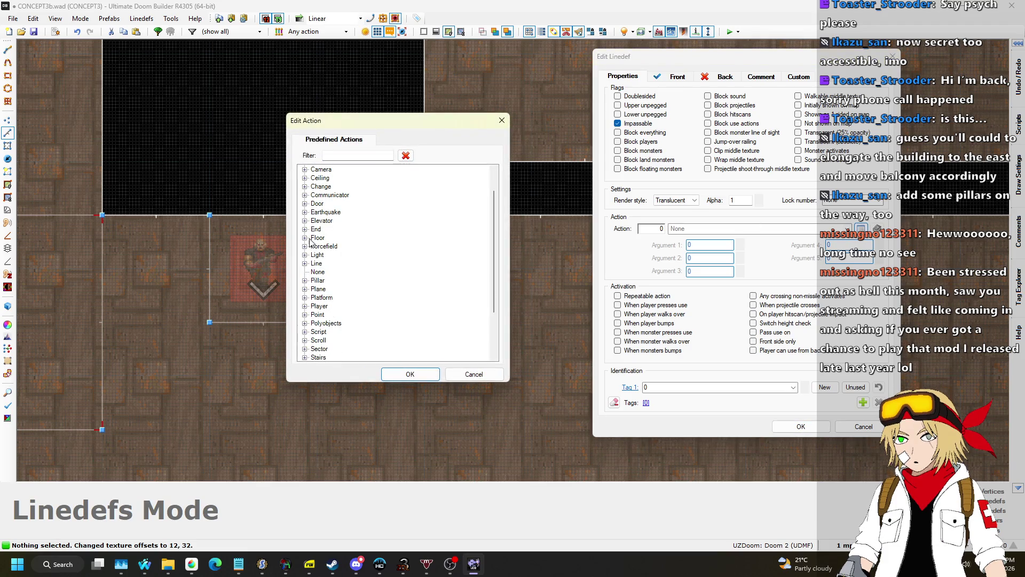
pyautogui.click(305, 238)
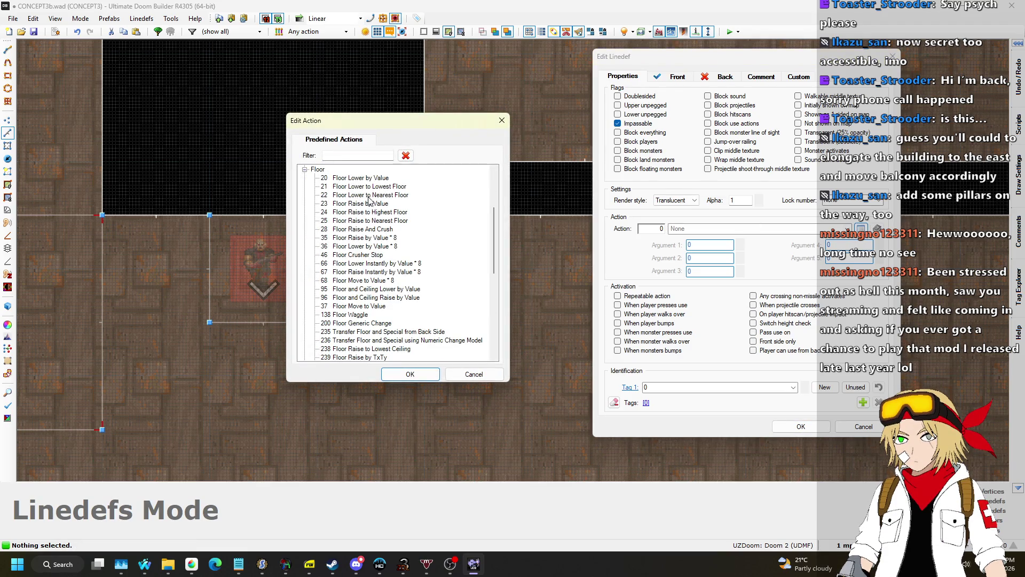
pyautogui.click(422, 375)
pyautogui.click(740, 247)
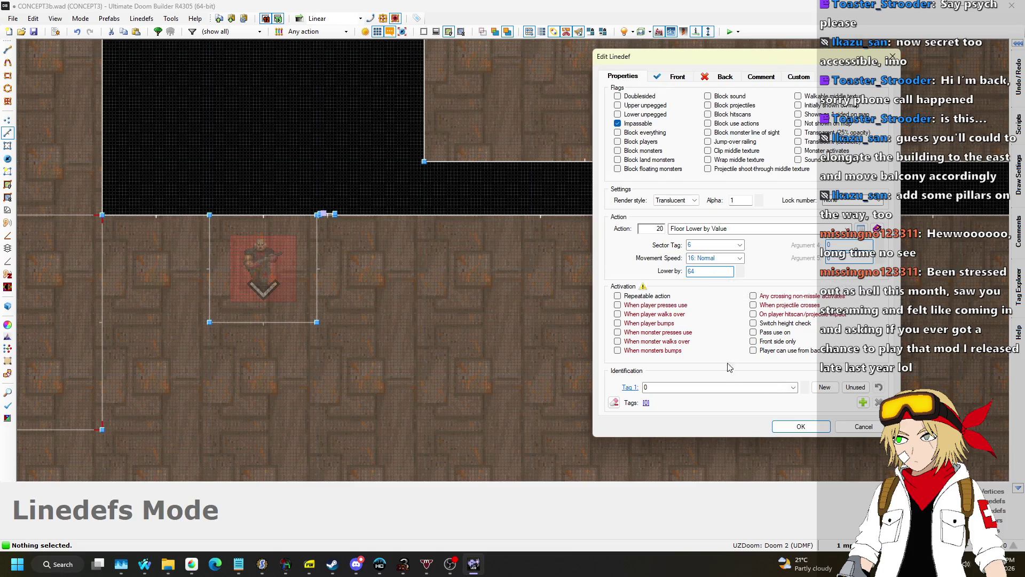
pyautogui.click(801, 426)
pyautogui.press('q')
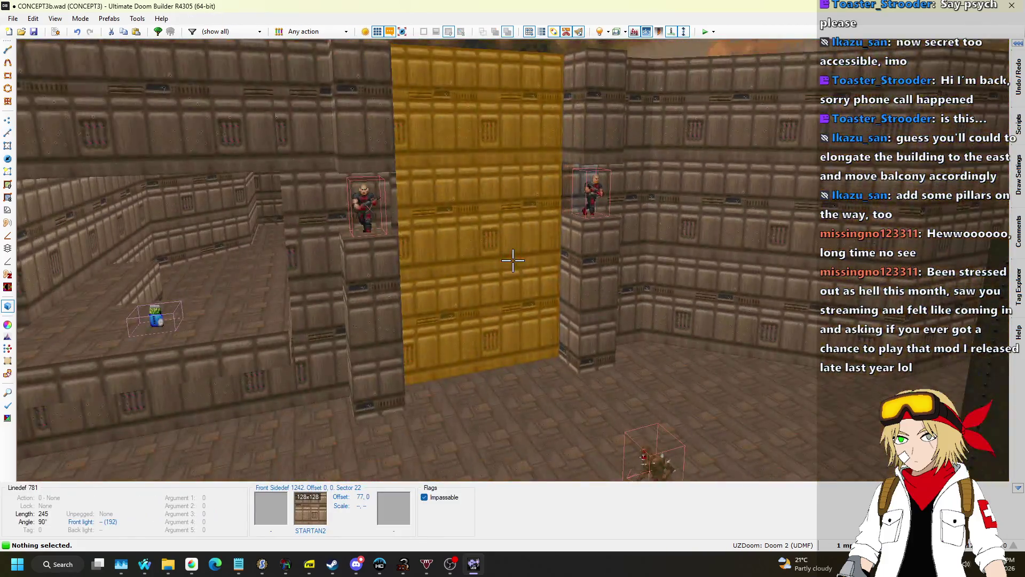
# Scroll the right imp pillar's floor height down, then settle it back at 192
pyautogui.click(513, 260)
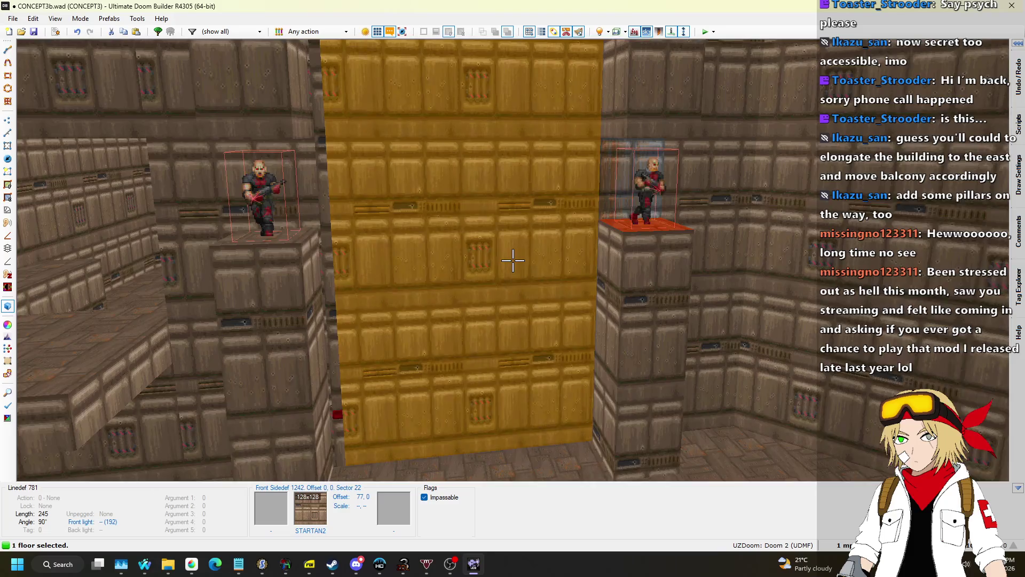
pyautogui.press('w')
pyautogui.click(513, 260)
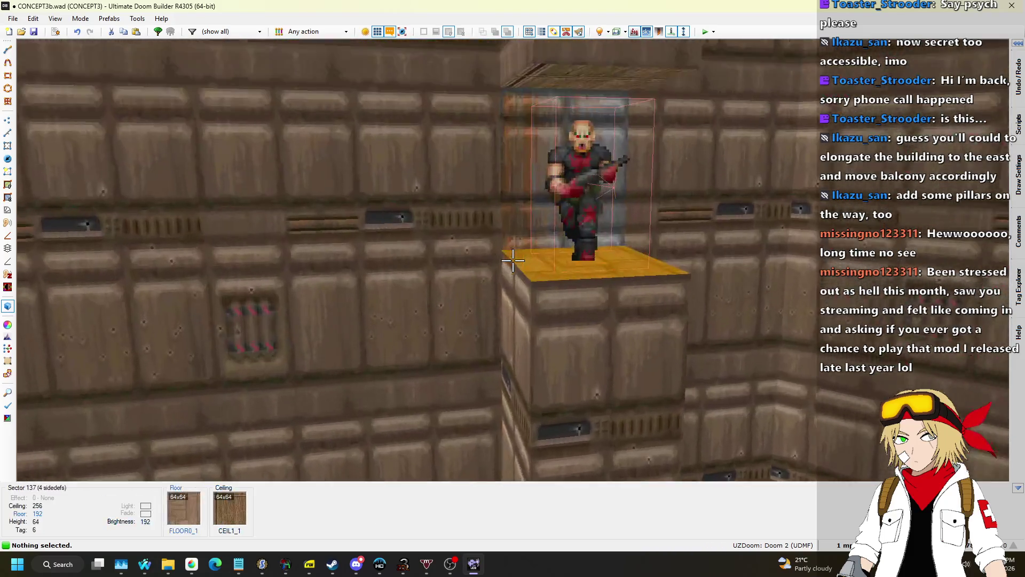
pyautogui.click(513, 260)
pyautogui.scroll(-1, 512, 260)
pyautogui.scroll(-3, 512, 260)
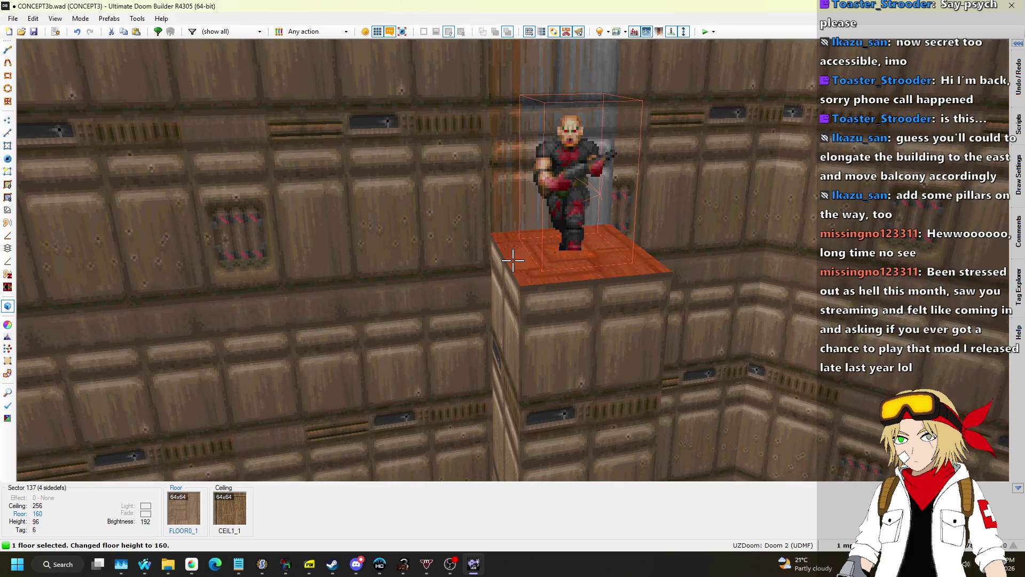
pyautogui.scroll(-3, 513, 260)
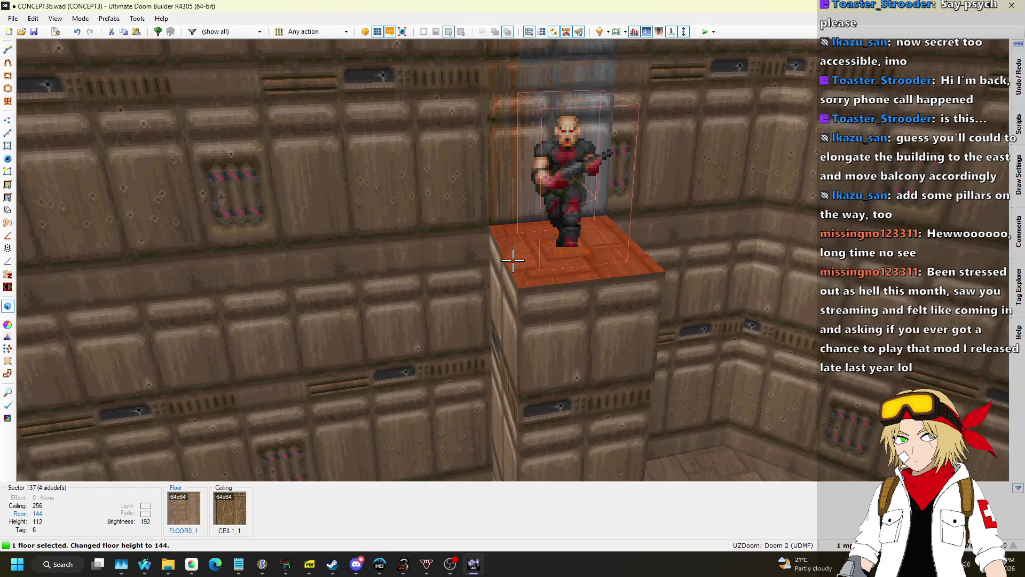
pyautogui.scroll(-1, 512, 260)
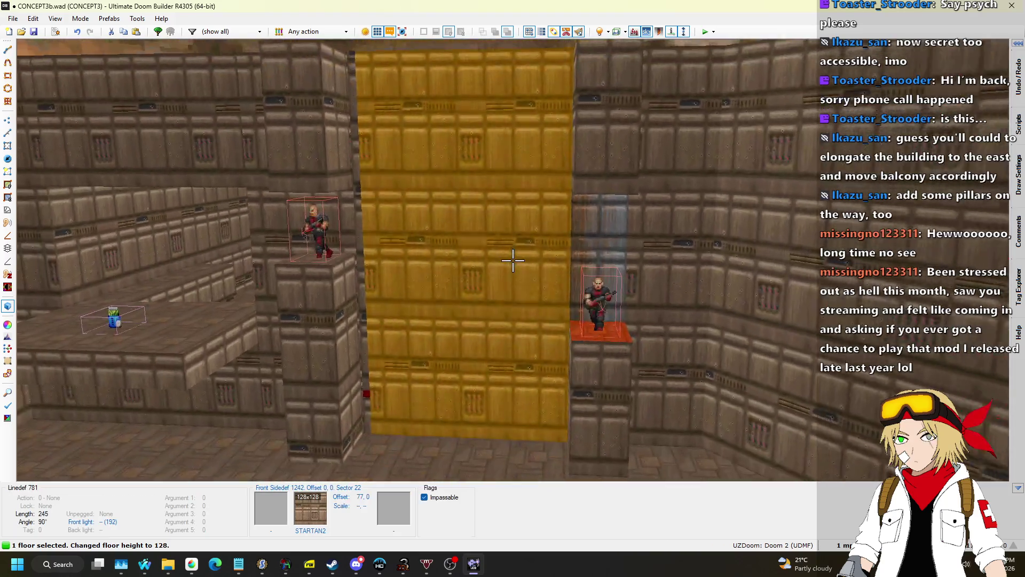
pyautogui.press('w')
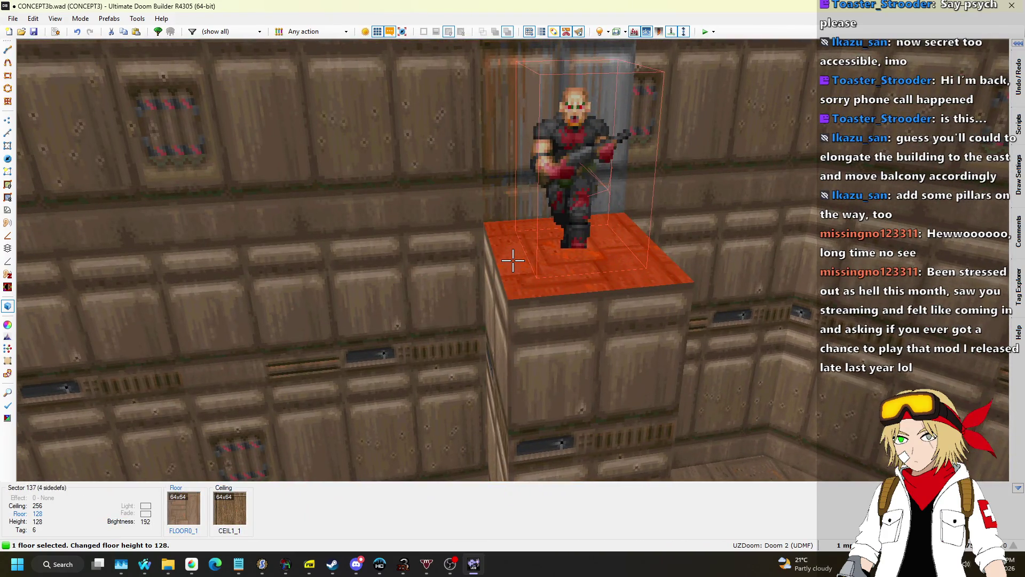
pyautogui.scroll(8, 512, 260)
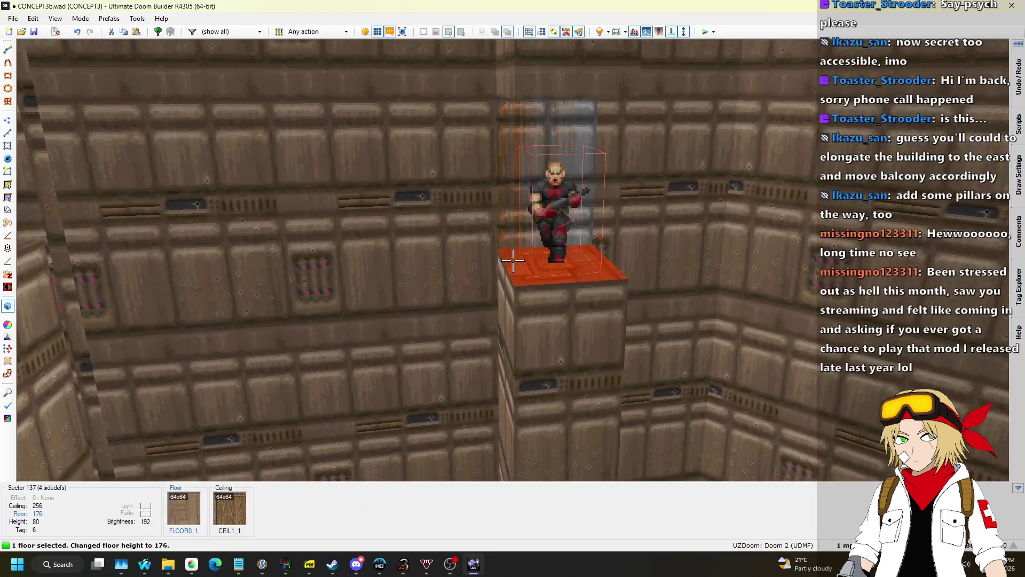
pyautogui.press('s')
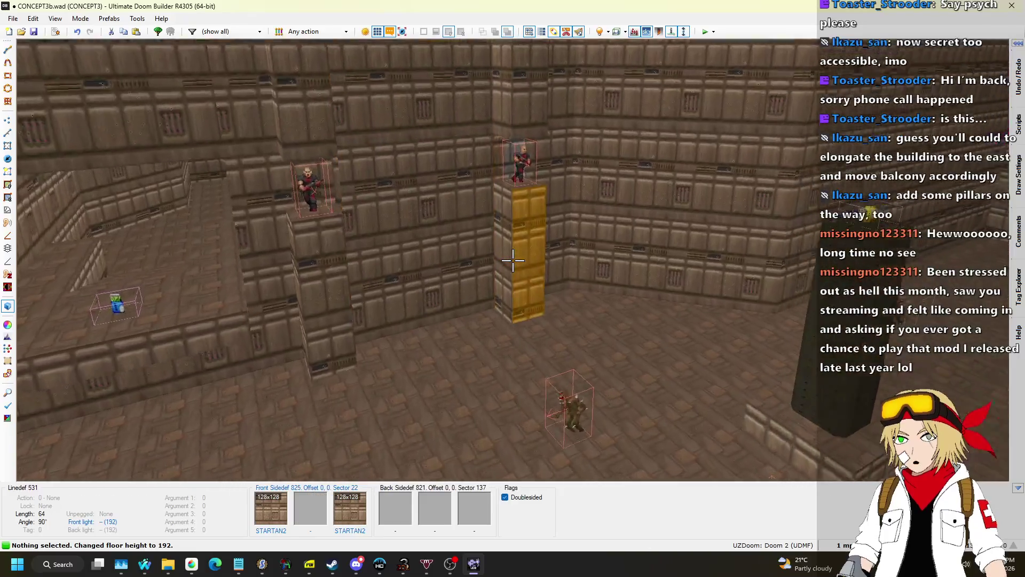
# Return to the 2D map and launch CONCEPT3b.wad in Doom from the Test Map list
pyautogui.press('q')
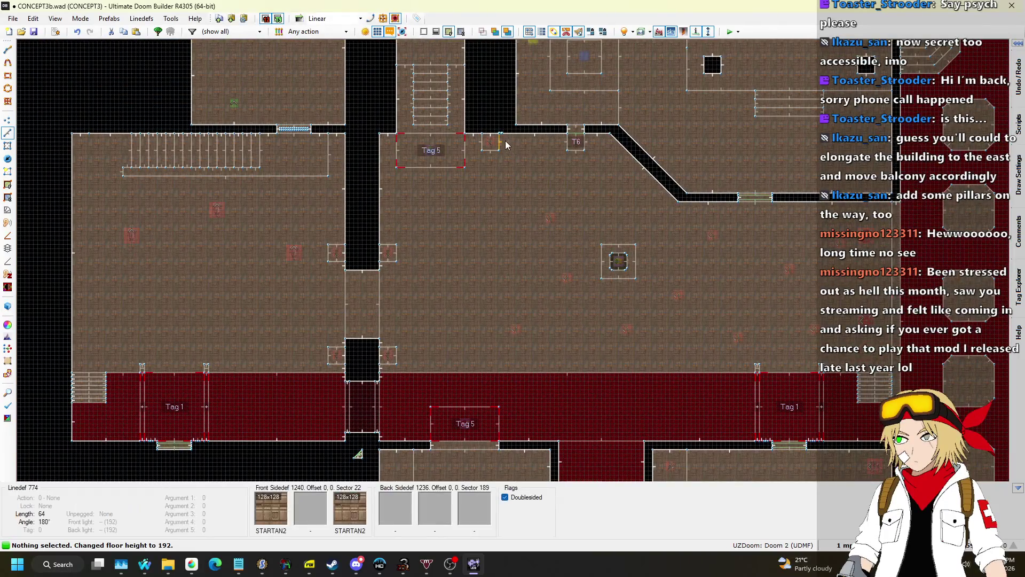
pyautogui.scroll(5, 504, 138)
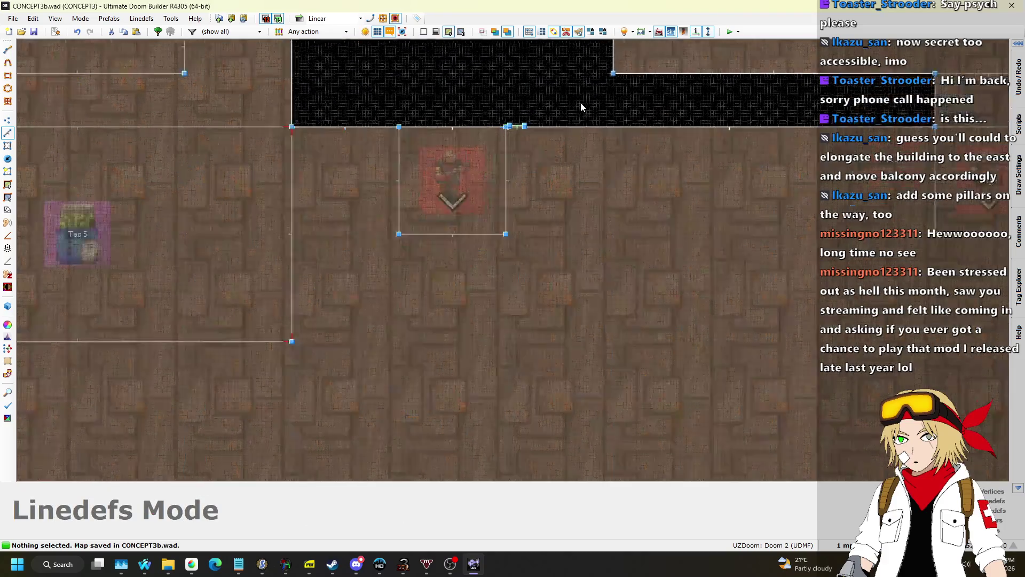
pyautogui.scroll(-2, 570, 92)
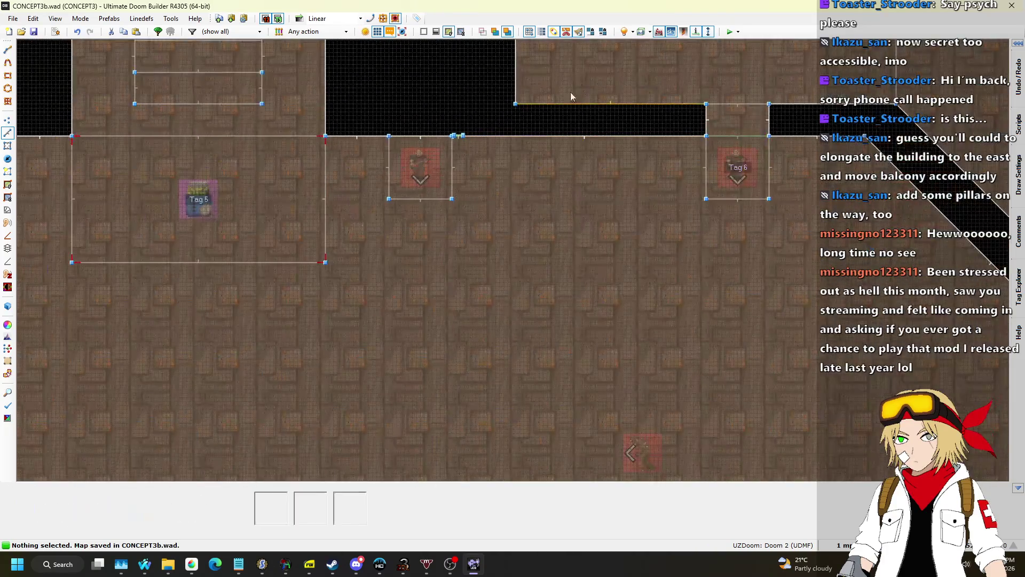
pyautogui.click(737, 32)
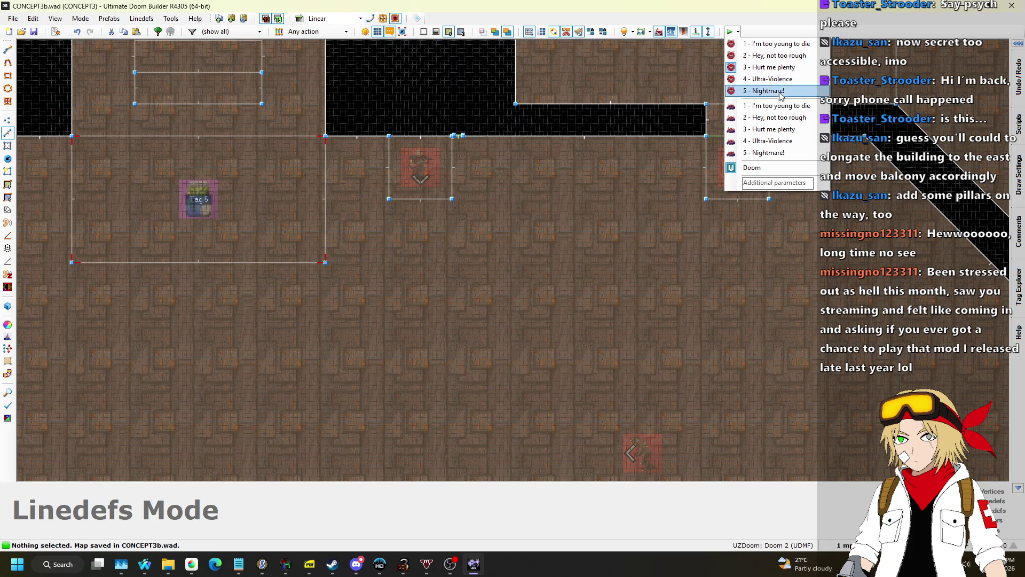
pyautogui.click(760, 172)
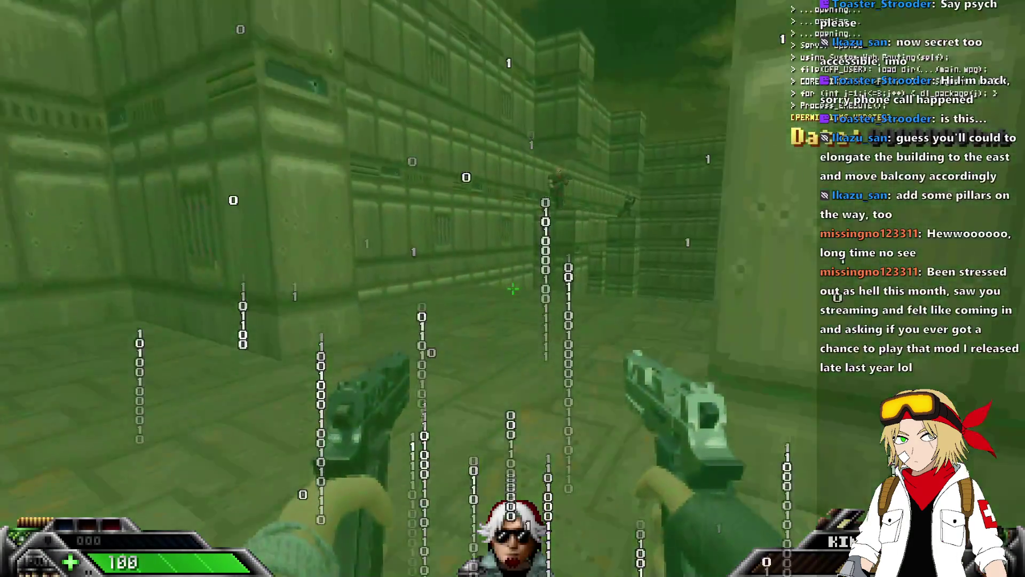
# Fire the pistols at the imps on the ledges and the demons ahead
pyautogui.click(513, 289)
pyautogui.click(512, 289)
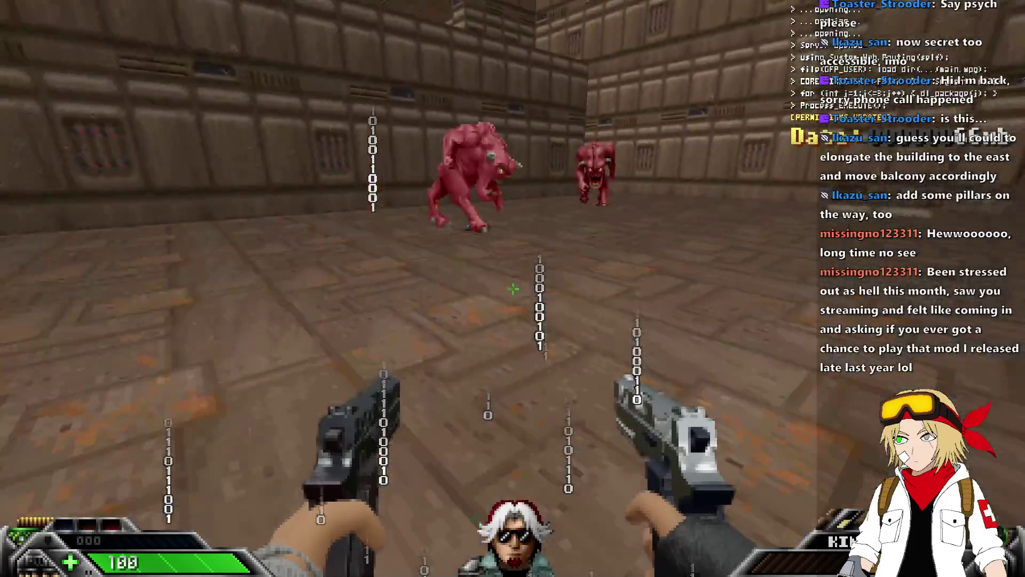
pyautogui.click(513, 288)
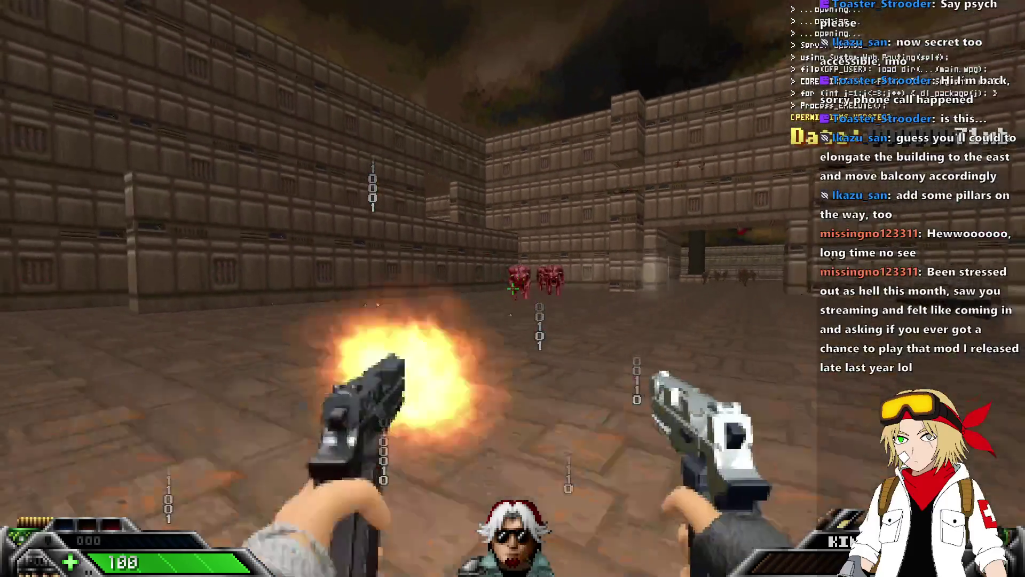
# Switch to the Blackjack and melee the pinky demons and cacodemon through the courtyard
pyautogui.press('1')
pyautogui.click(513, 289)
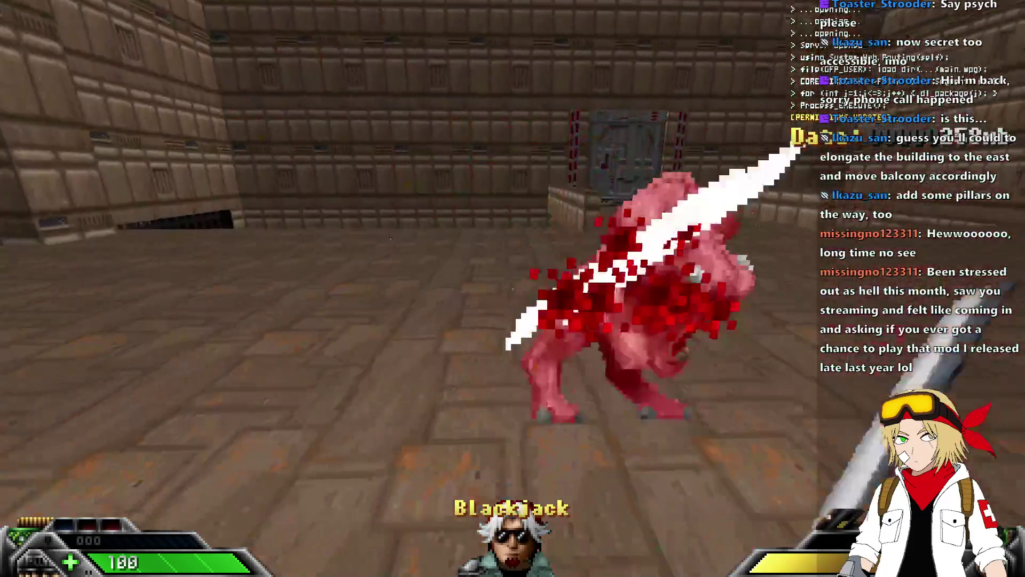
pyautogui.click(512, 288)
pyautogui.click(512, 289)
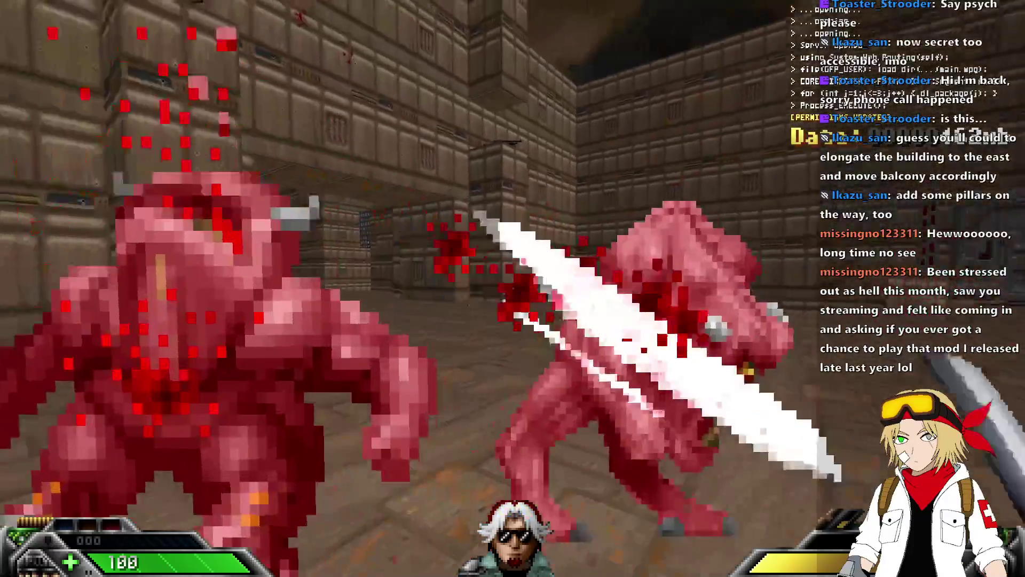
pyautogui.click(512, 289)
pyautogui.click(513, 289)
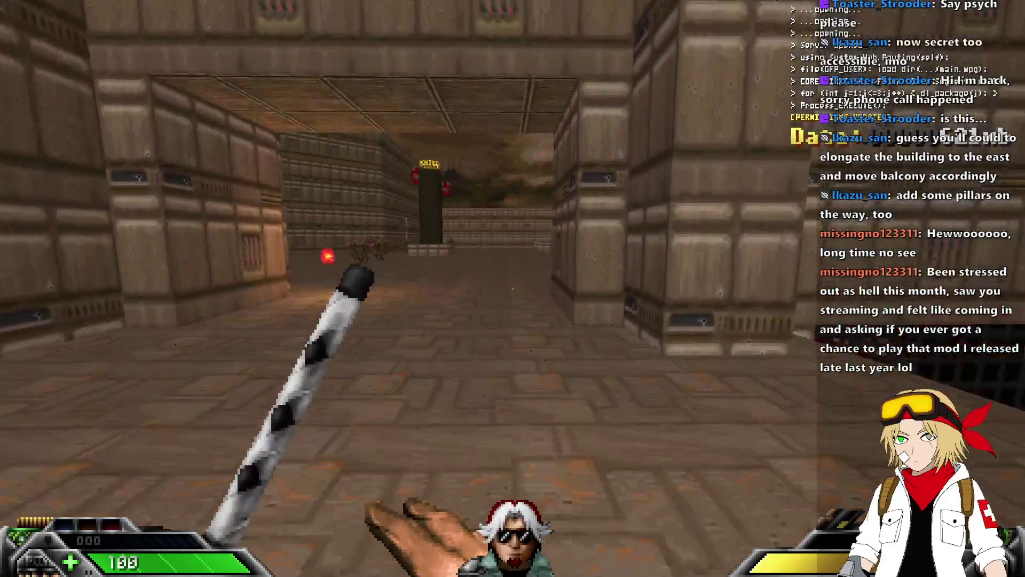
pyautogui.click(513, 289)
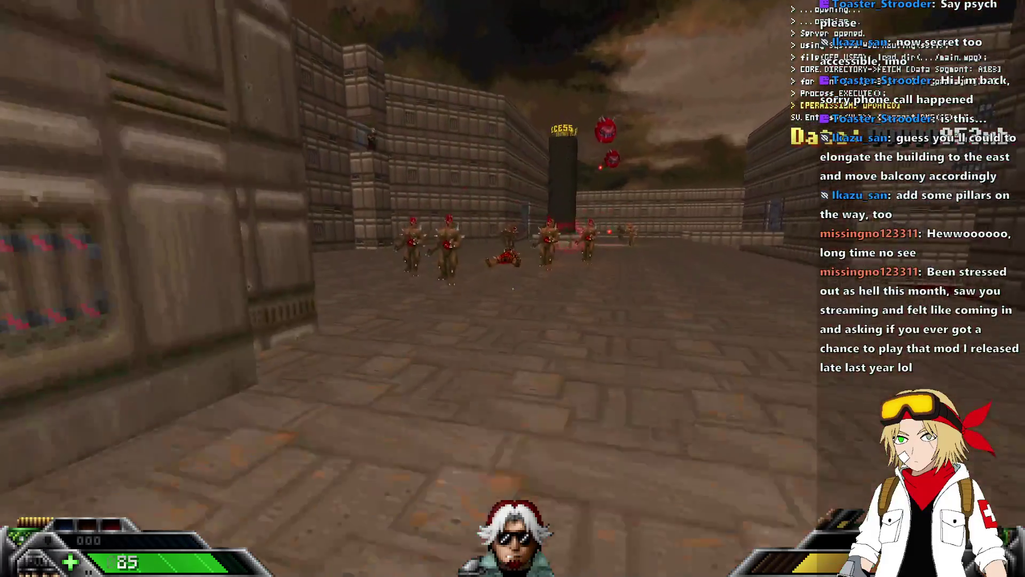
pyautogui.click(513, 289)
pyautogui.press('w')
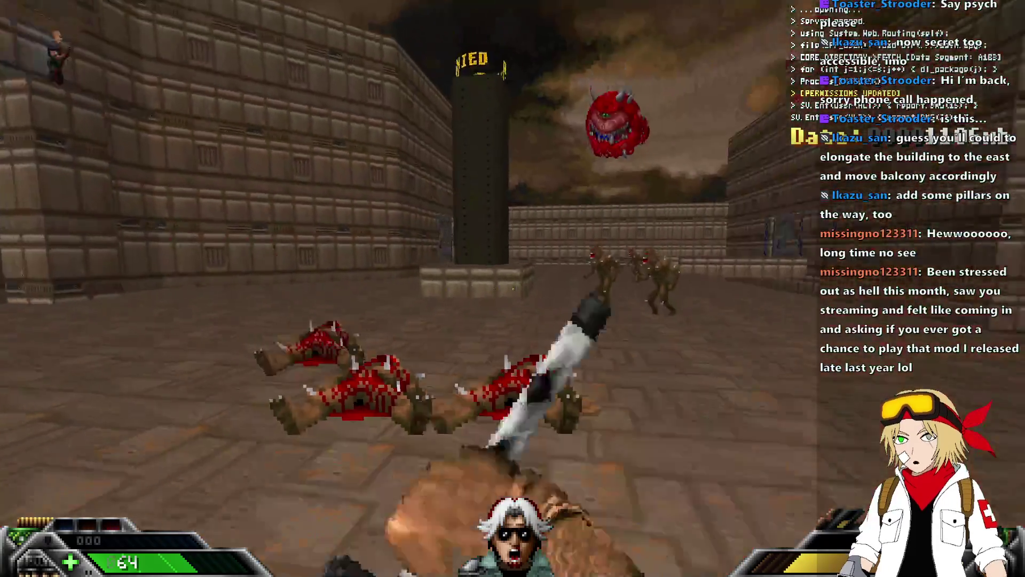
pyautogui.press('w')
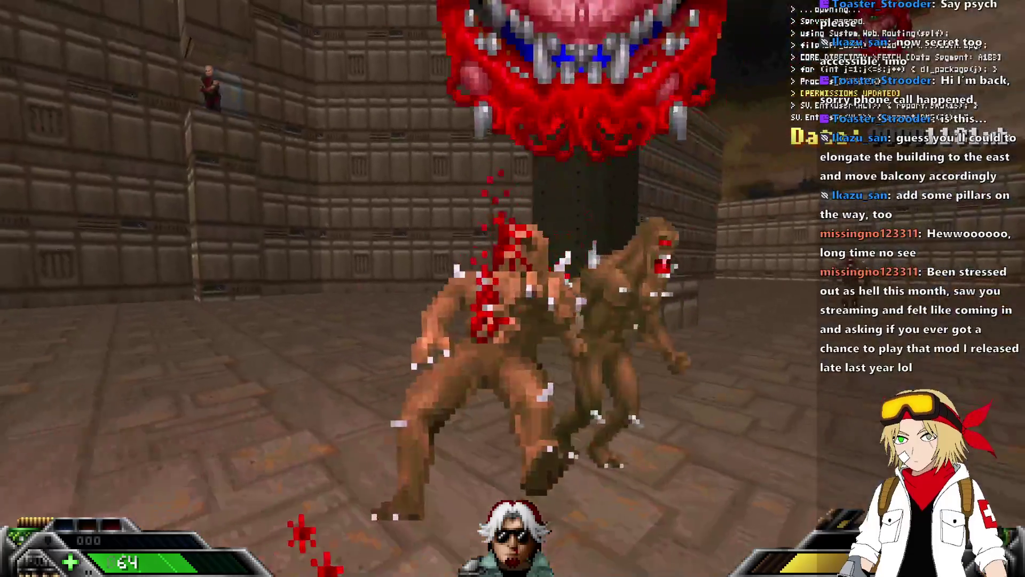
pyautogui.click(513, 289)
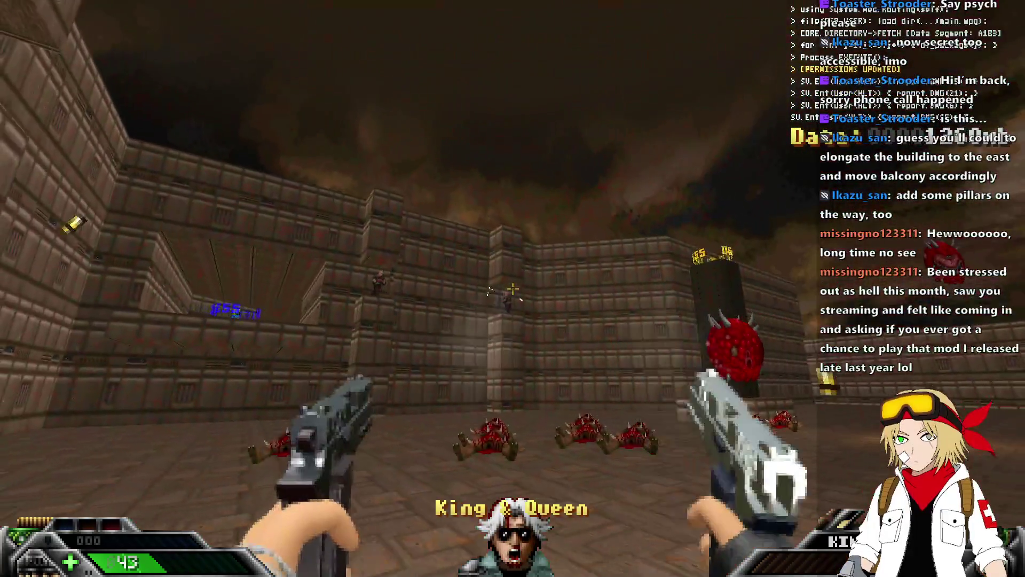
pyautogui.press('w')
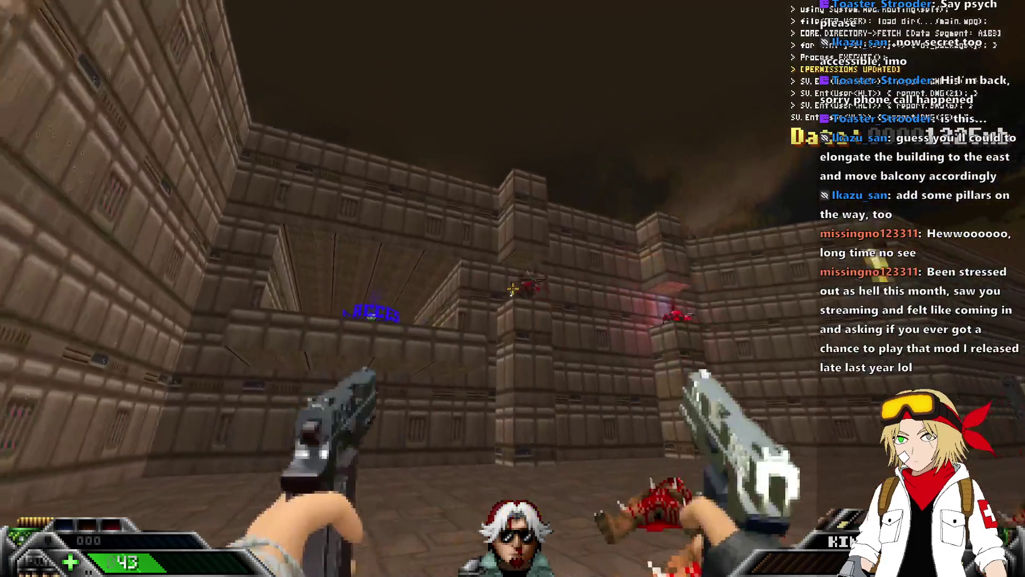